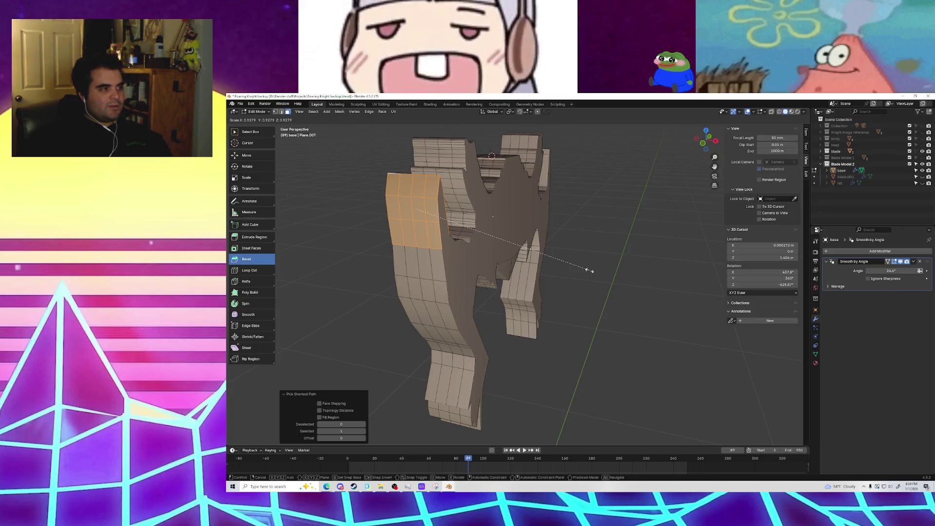
Step: Finish the previous face shrink and select four top faces of the wavy strip
click(585, 269)
mouse_move(585, 270)
middle_down()
mouse_move(497, 278)
mouse_move(626, 273)
middle_up()
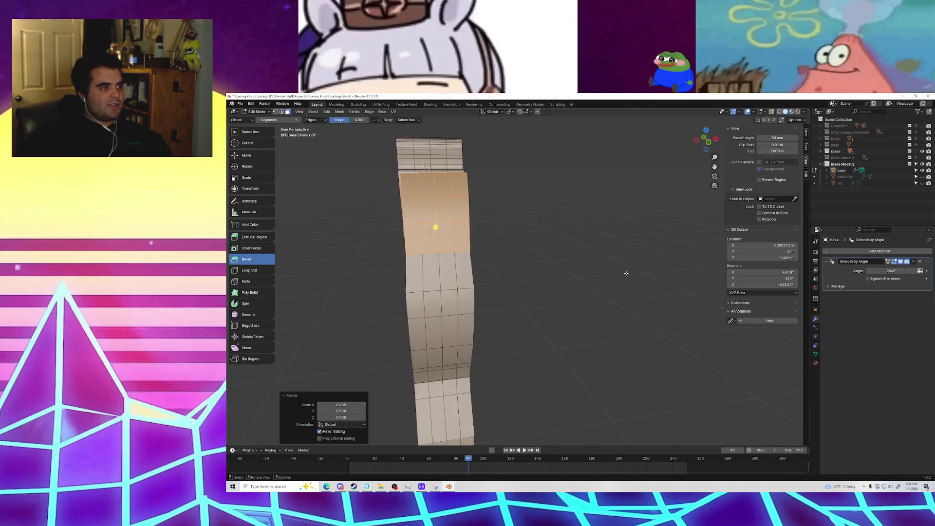
click(507, 258)
click(462, 209)
shift+click(445, 209)
shift+click(427, 211)
middle_drag(409, 213, 569, 231)
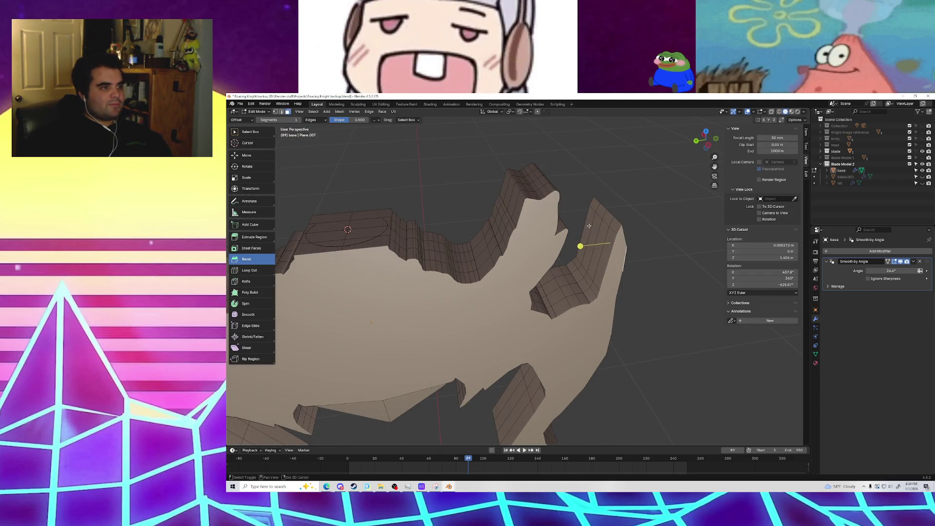
mouse_move(591, 230)
middle_down()
mouse_move(598, 263)
mouse_move(611, 257)
mouse_move(533, 259)
mouse_move(586, 235)
mouse_move(560, 244)
middle_up()
Step: Scale the selected top faces down to about 0.78, then clear the selection
key(s)
click(583, 252)
key(s)
right_click(497, 244)
key(s)
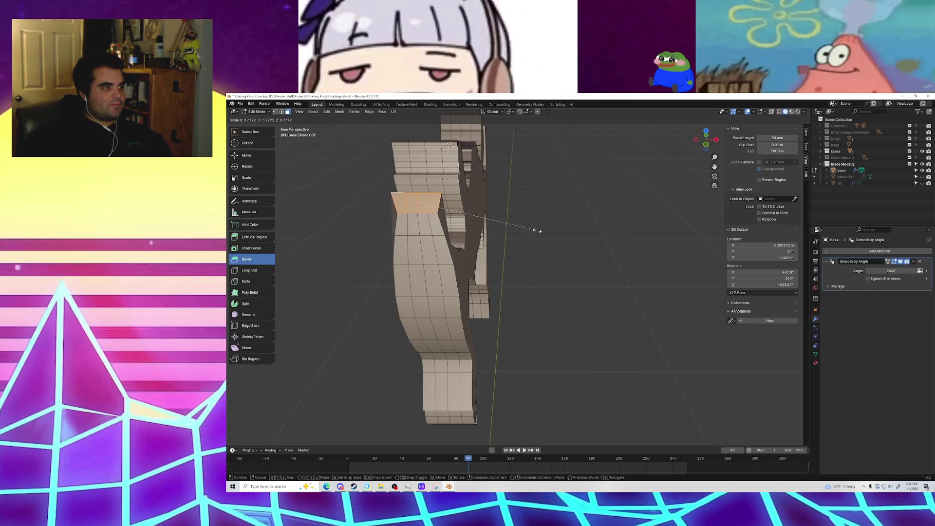
click(537, 230)
click(380, 227)
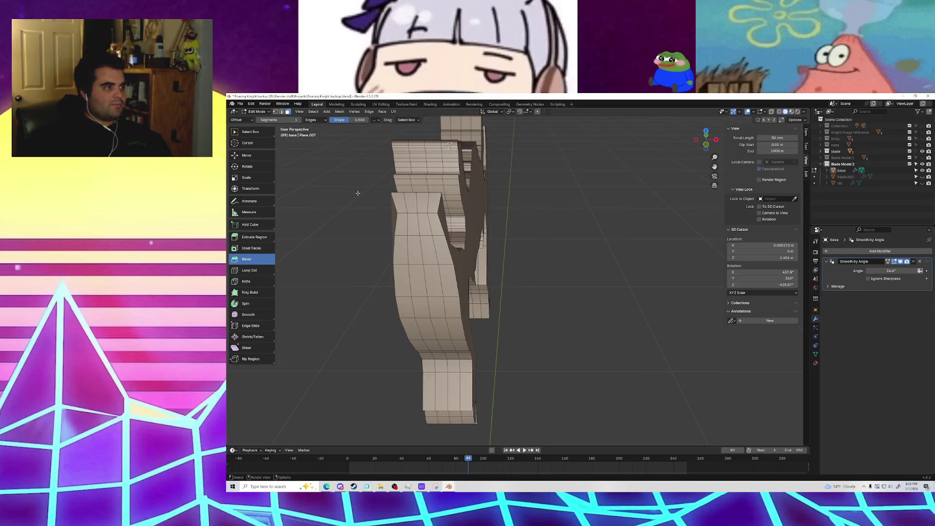
middle_drag(354, 194, 403, 242)
scroll(403, 242, up, 5)
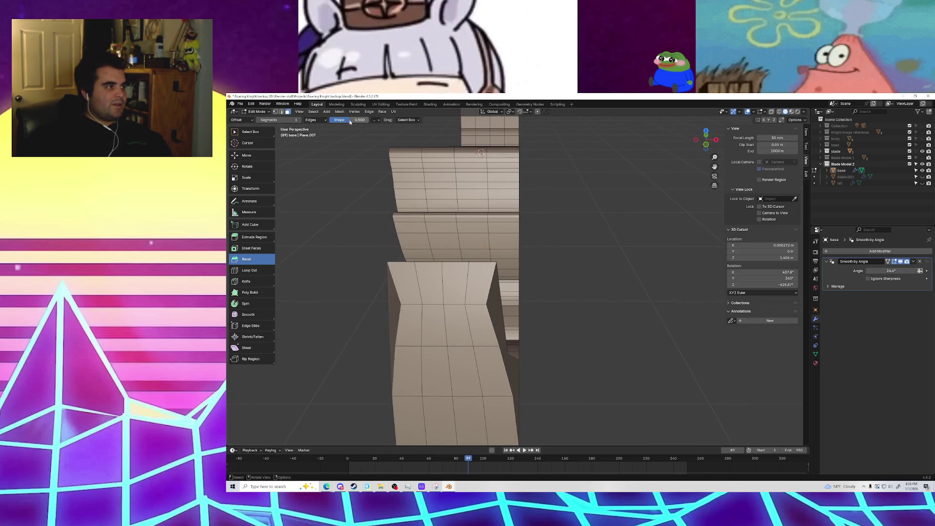
Step: In edge select mode, shrink the top edge and begin rescaling it to about 1.23
click(281, 112)
mouse_move(449, 259)
middle_down()
mouse_move(433, 279)
mouse_move(620, 319)
middle_up()
key(s)
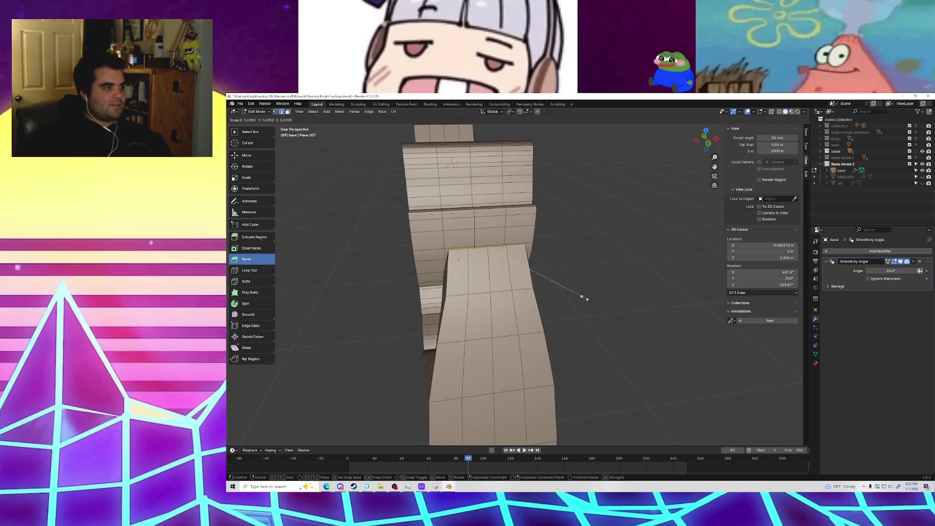
click(586, 297)
mouse_move(488, 278)
middle_down()
mouse_move(474, 296)
mouse_move(563, 312)
mouse_move(486, 297)
mouse_move(408, 297)
mouse_move(599, 304)
mouse_move(547, 292)
mouse_move(572, 278)
mouse_move(603, 343)
mouse_move(548, 302)
mouse_move(492, 293)
mouse_move(506, 307)
mouse_move(487, 298)
middle_up()
scroll(563, 312, down, 5)
scroll(547, 270, up, 2)
scroll(491, 293, up, 2)
key(s)
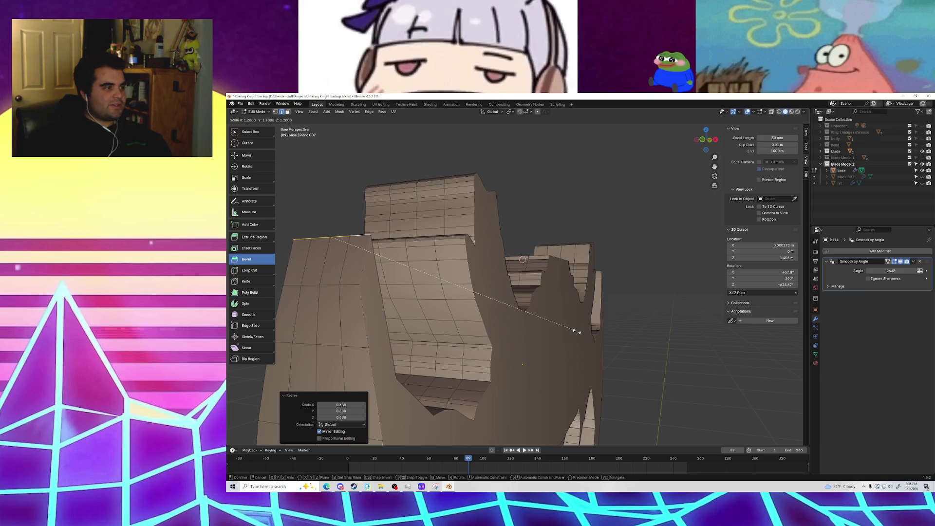
Step: Confirm the top edge at 1.268 and view the body against the reference image
click(587, 348)
mouse_move(366, 323)
middle_down()
mouse_move(447, 338)
mouse_move(495, 362)
mouse_move(501, 351)
mouse_move(413, 314)
mouse_move(336, 313)
mouse_move(357, 324)
middle_up()
mouse_move(417, 334)
middle_down()
mouse_move(486, 369)
mouse_move(388, 363)
mouse_move(429, 312)
mouse_move(419, 298)
mouse_move(446, 317)
middle_up()
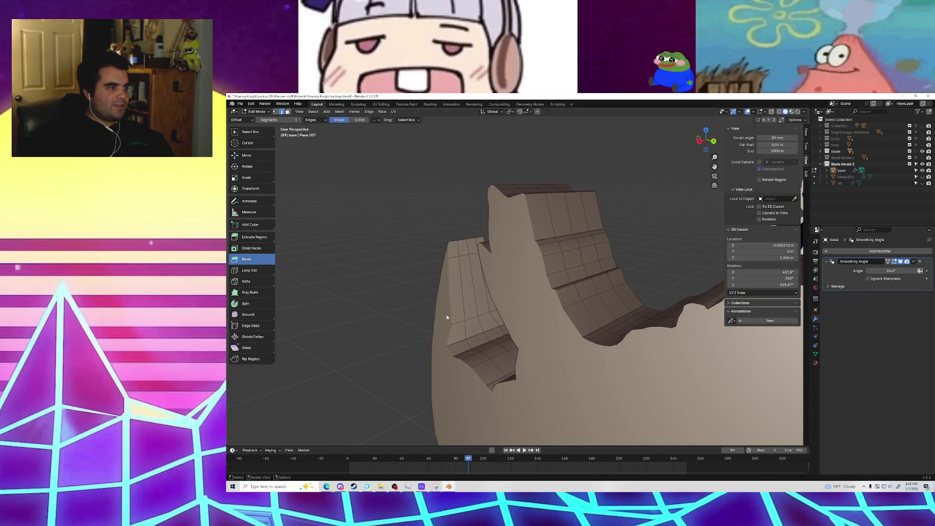
mouse_move(440, 269)
middle_down()
mouse_move(455, 272)
mouse_move(415, 277)
mouse_move(558, 256)
mouse_move(597, 286)
mouse_move(502, 299)
mouse_move(620, 289)
middle_up()
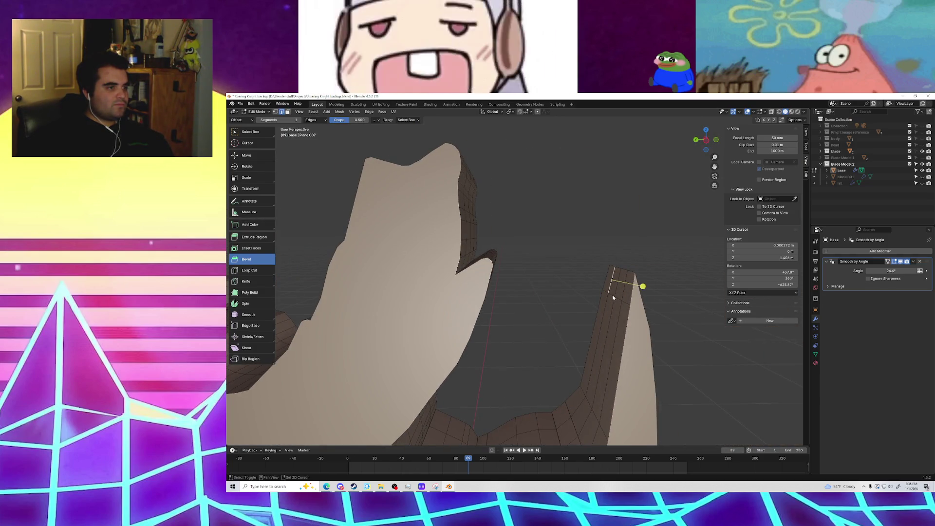
mouse_move(674, 321)
middle_down()
mouse_move(491, 318)
mouse_move(573, 339)
middle_up()
Step: Undo the last two changes and look over the knight body from an end-on angle
key(ctrl+z)
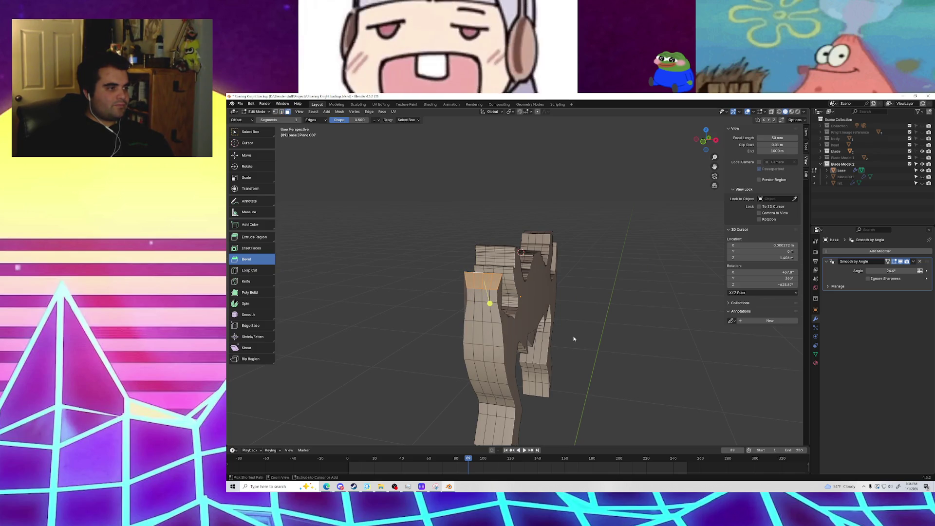
key(ctrl+z)
key(ctrl+z)
key(ctrl+z)
key(ctrl+z)
mouse_move(594, 340)
middle_down()
mouse_move(613, 338)
mouse_move(511, 340)
mouse_move(525, 334)
mouse_move(536, 344)
middle_up()
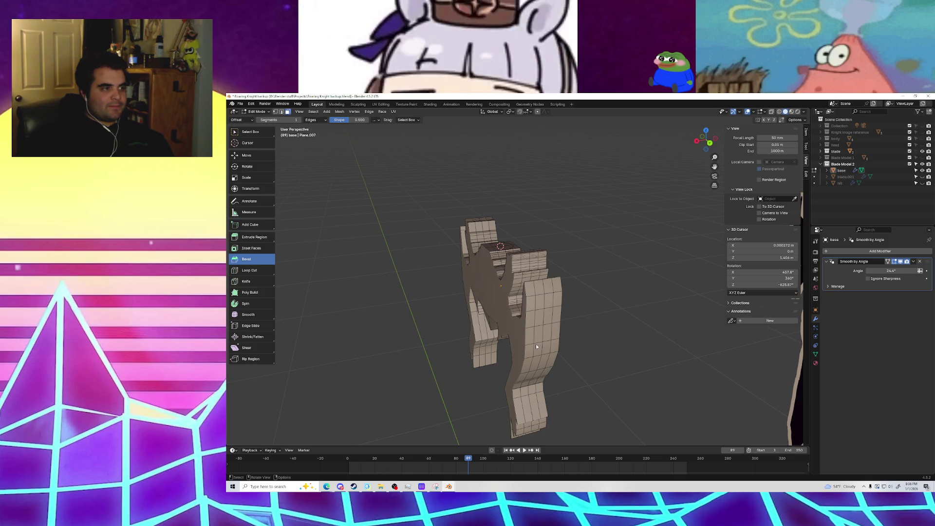
scroll(503, 302, up, 4)
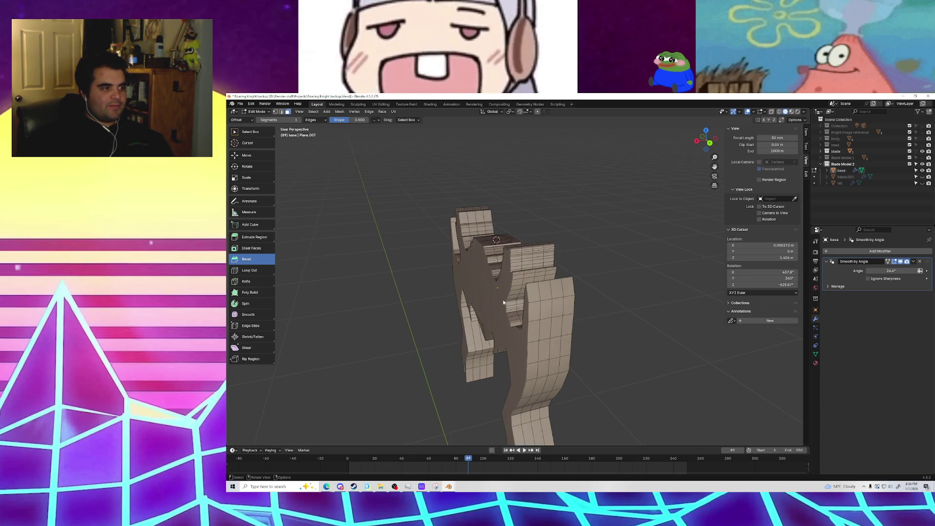
scroll(502, 303, up, 5)
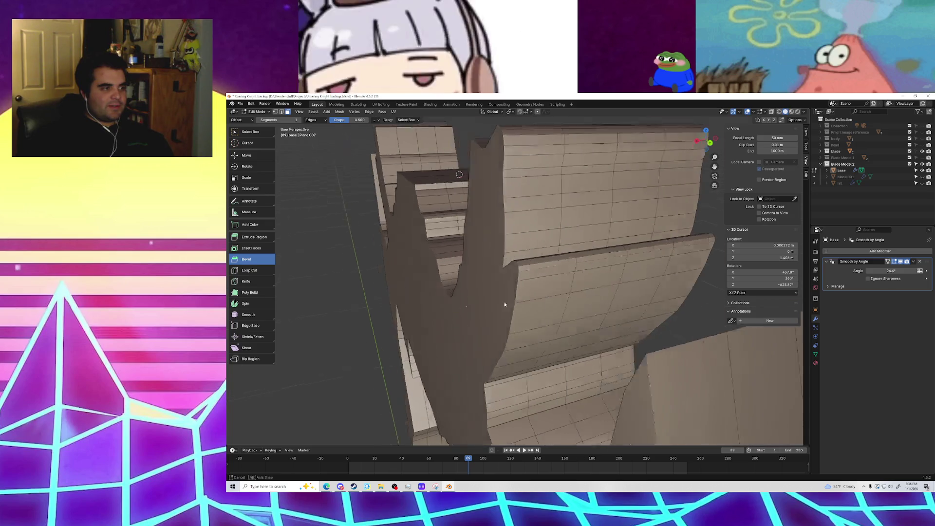
scroll(515, 306, down, 2)
scroll(515, 306, down, 4)
mouse_move(514, 320)
middle_down()
mouse_move(498, 315)
mouse_move(604, 296)
mouse_move(546, 325)
mouse_move(521, 317)
middle_up()
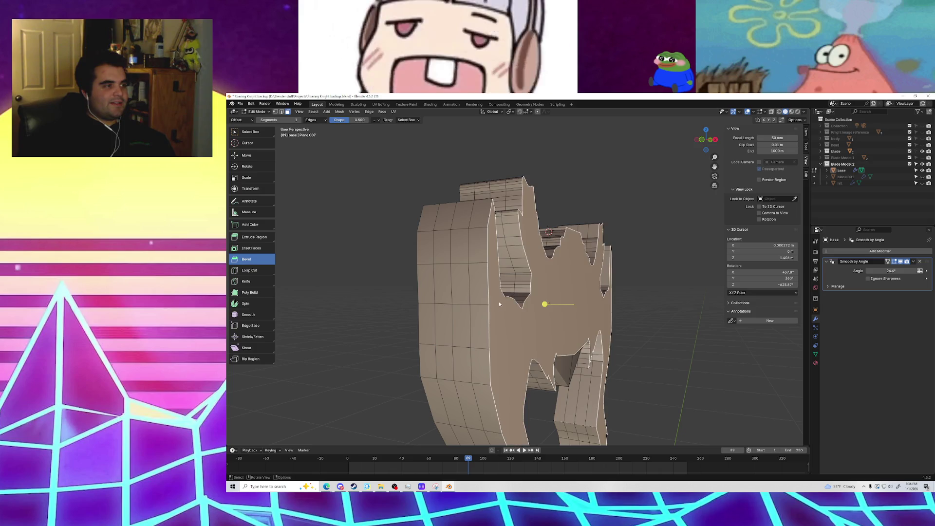
click(482, 290)
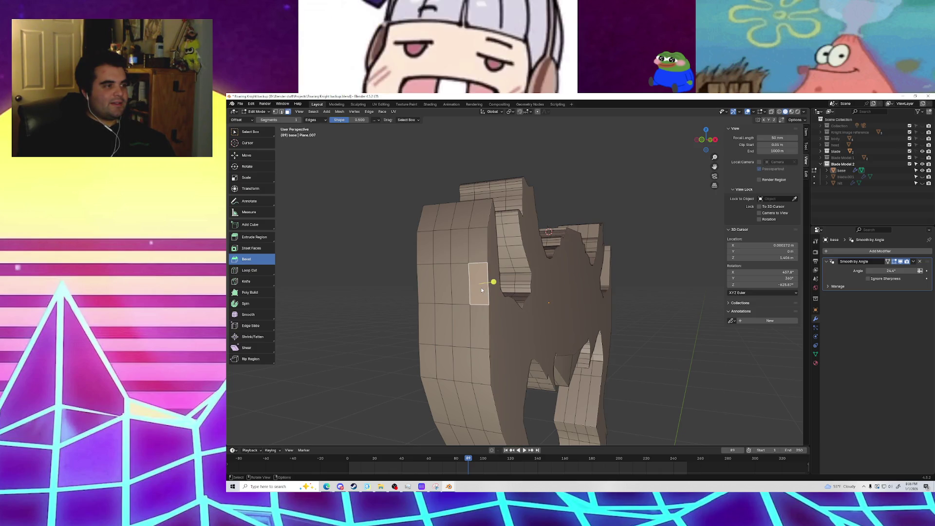
click(346, 225)
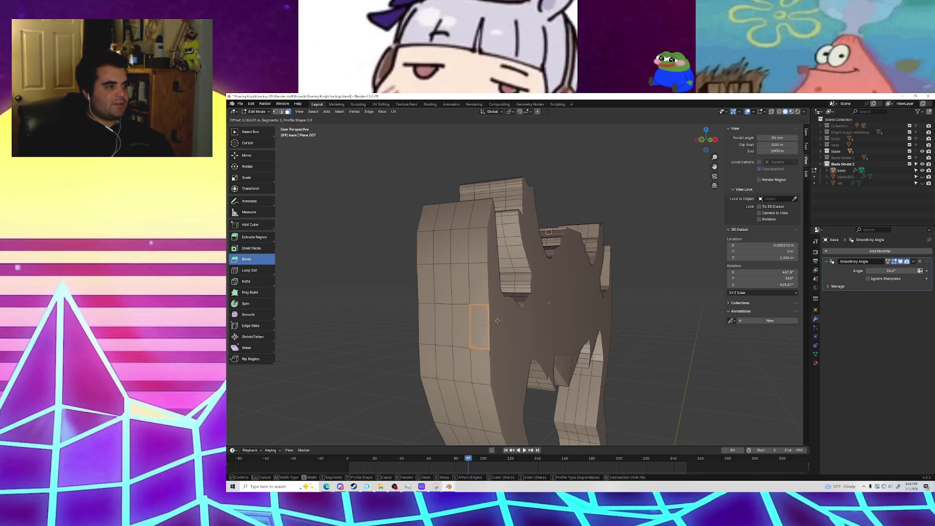
click(509, 325)
mouse_move(545, 304)
mouse_down()
mouse_move(579, 310)
mouse_move(532, 303)
mouse_move(599, 317)
mouse_up()
middle_drag(658, 335, 534, 330)
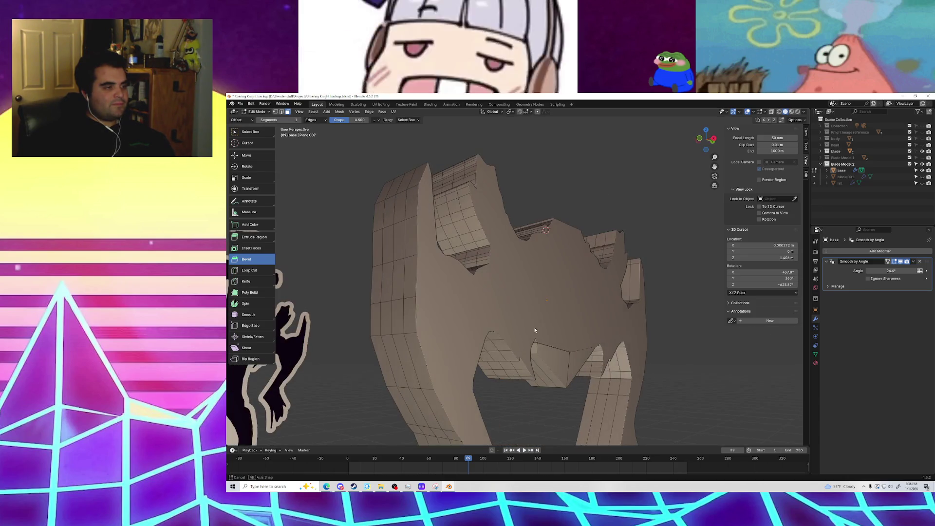
middle_drag(303, 271, 419, 288)
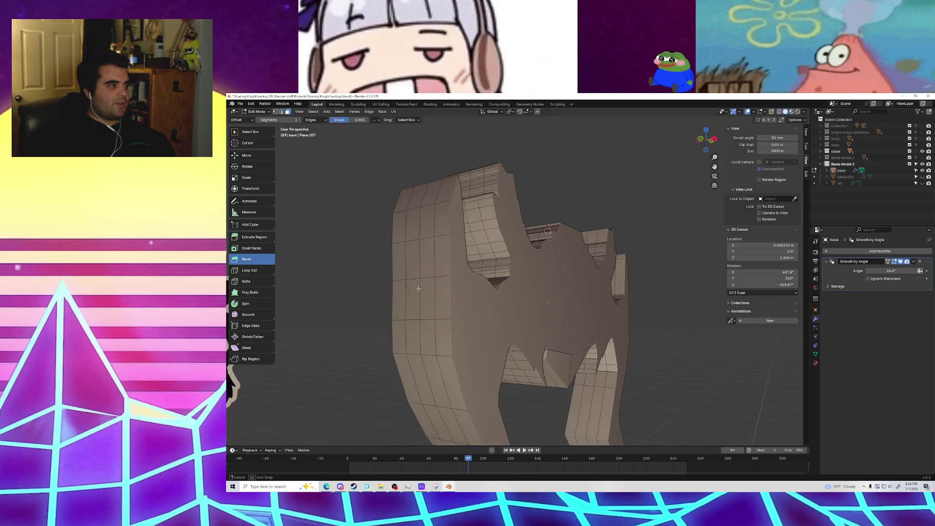
click(523, 313)
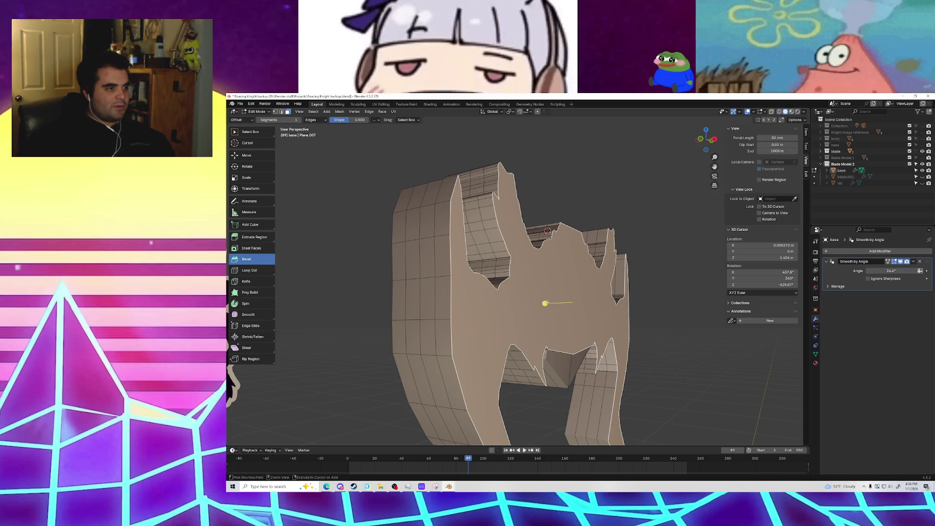
middle_drag(546, 312, 547, 304)
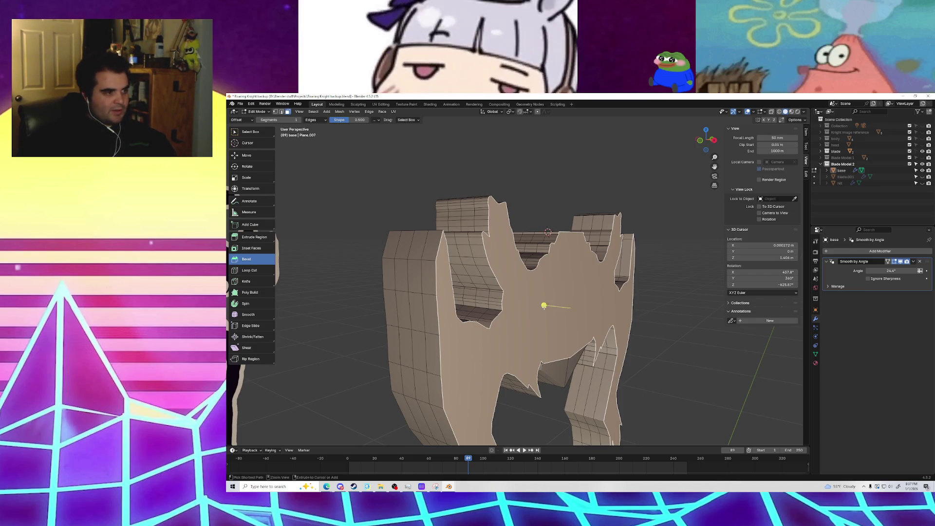
mouse_move(538, 309)
middle_down()
mouse_move(591, 339)
mouse_move(520, 348)
mouse_move(516, 326)
middle_up()
ctrl+click(513, 232)
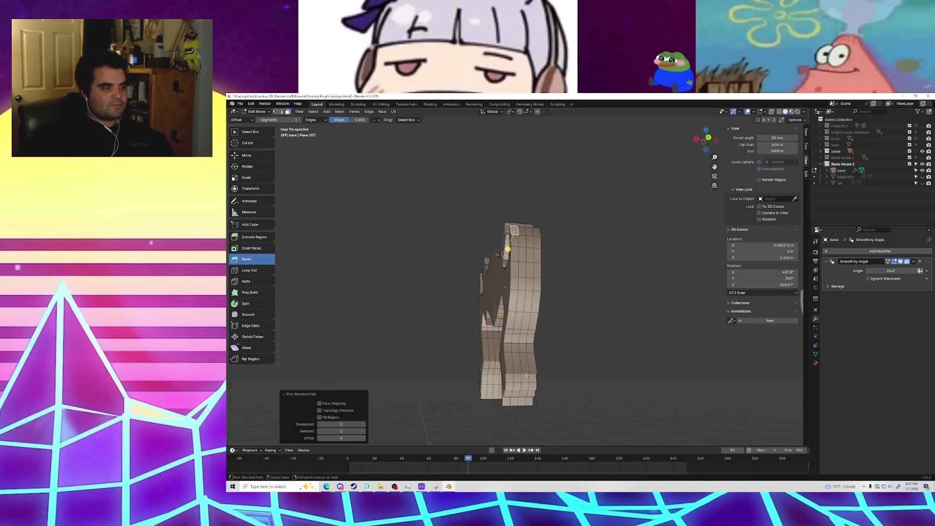
Step: Select a top-to-bottom band of faces using shortest-path picks
ctrl+click(517, 402)
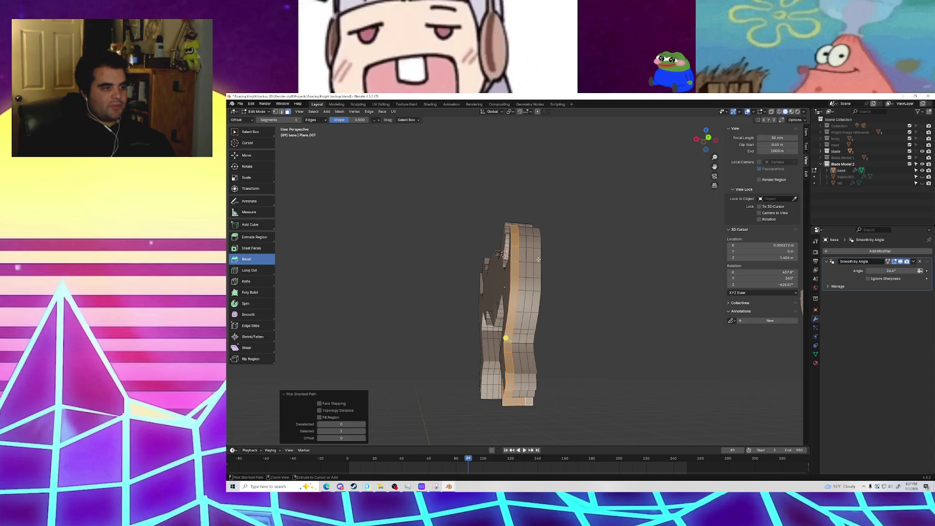
ctrl+click(535, 233)
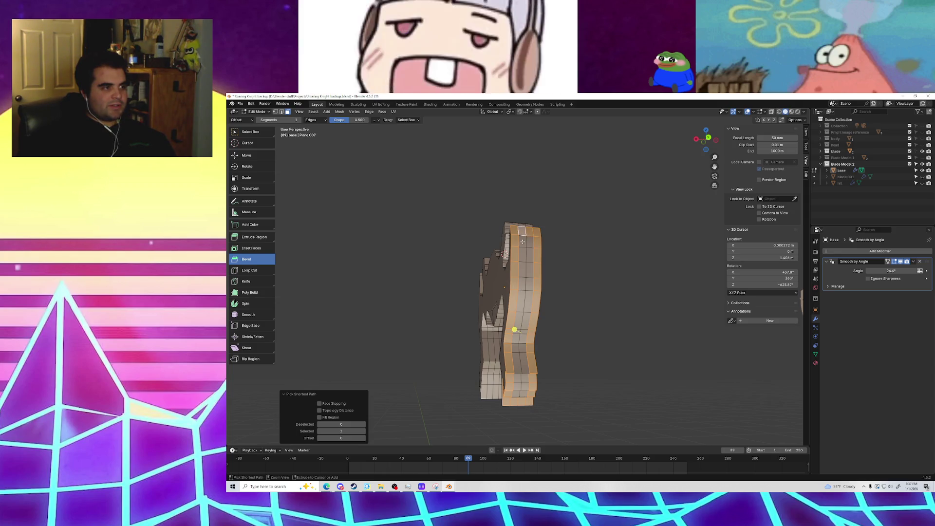
ctrl+click(518, 394)
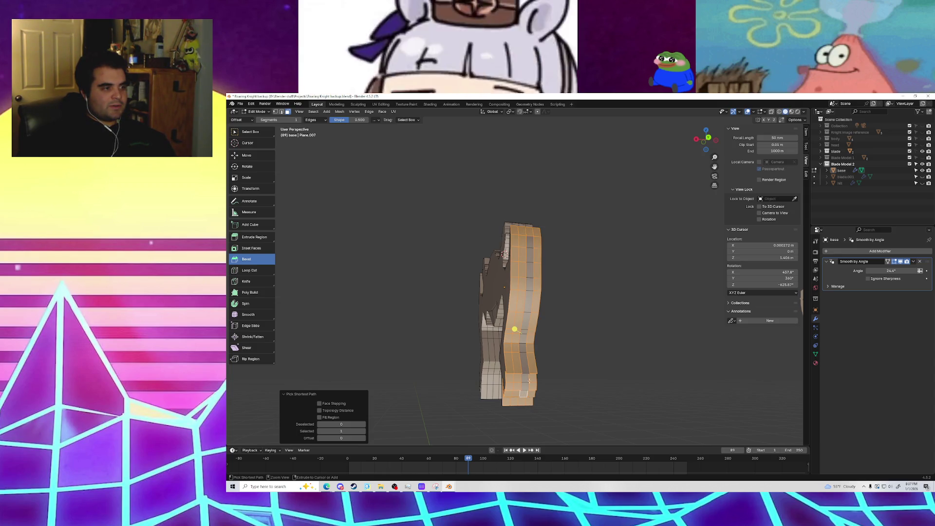
mouse_move(513, 305)
middle_down()
mouse_move(545, 312)
mouse_move(510, 320)
middle_up()
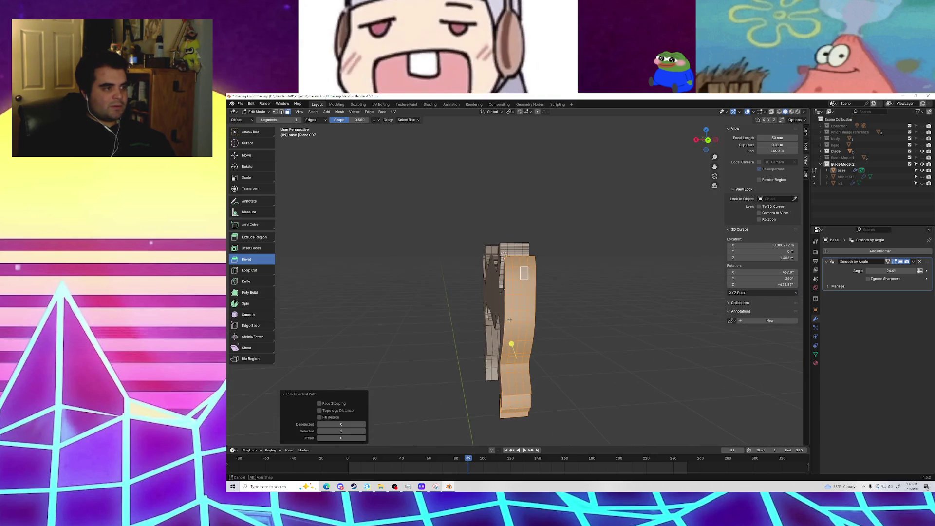
Step: Shrink the face band slightly, then narrow it along the global X axis
key(s)
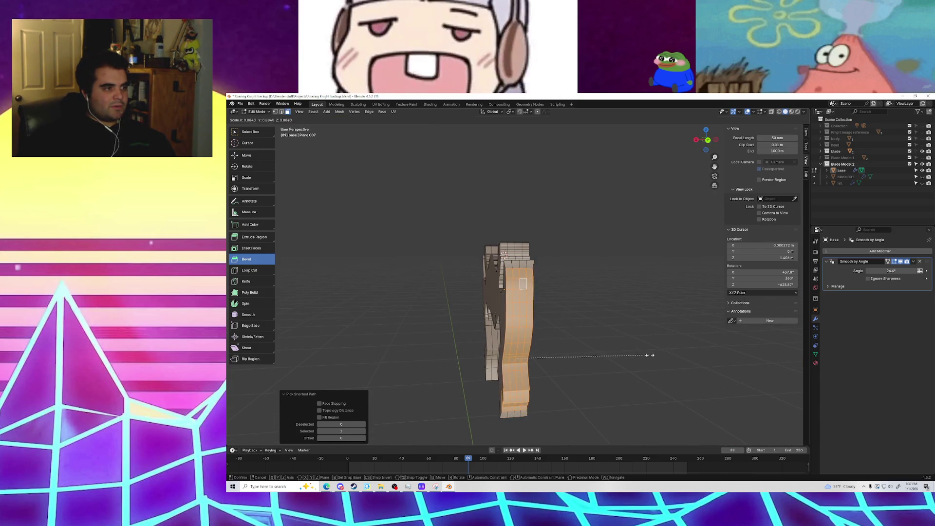
click(657, 356)
key(s)
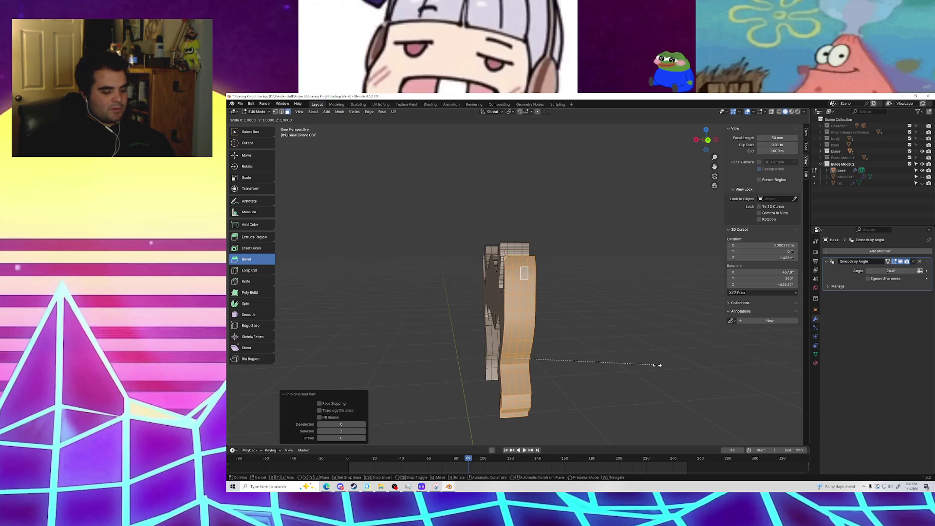
key(y)
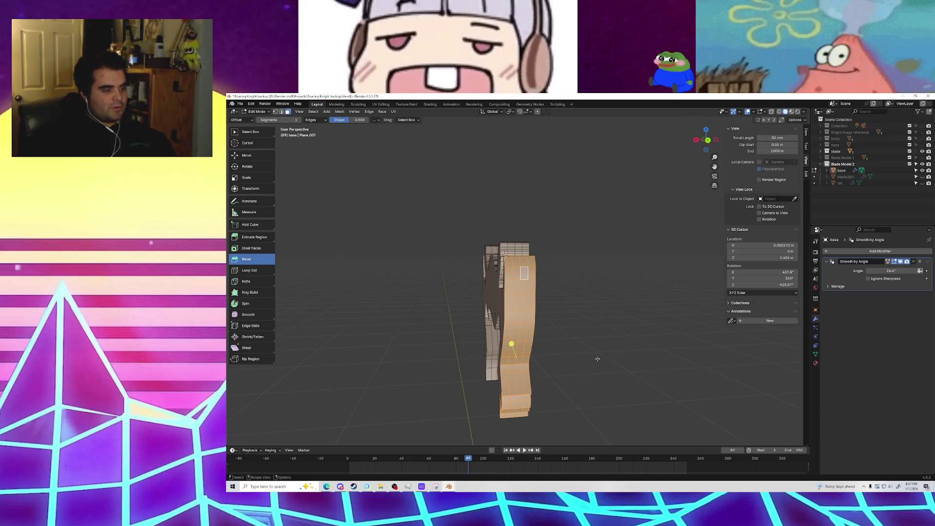
key(x)
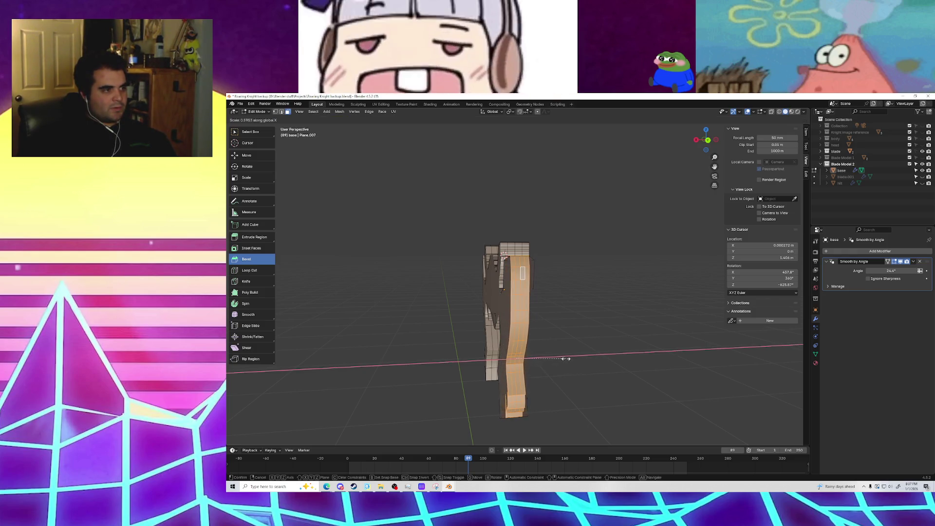
click(555, 358)
Step: Select the rim faces along the bottom, right side, top and left side
mouse_move(579, 390)
middle_down()
mouse_move(625, 371)
mouse_move(570, 371)
mouse_move(664, 397)
mouse_move(568, 376)
mouse_move(630, 386)
mouse_move(594, 385)
mouse_move(529, 275)
middle_up()
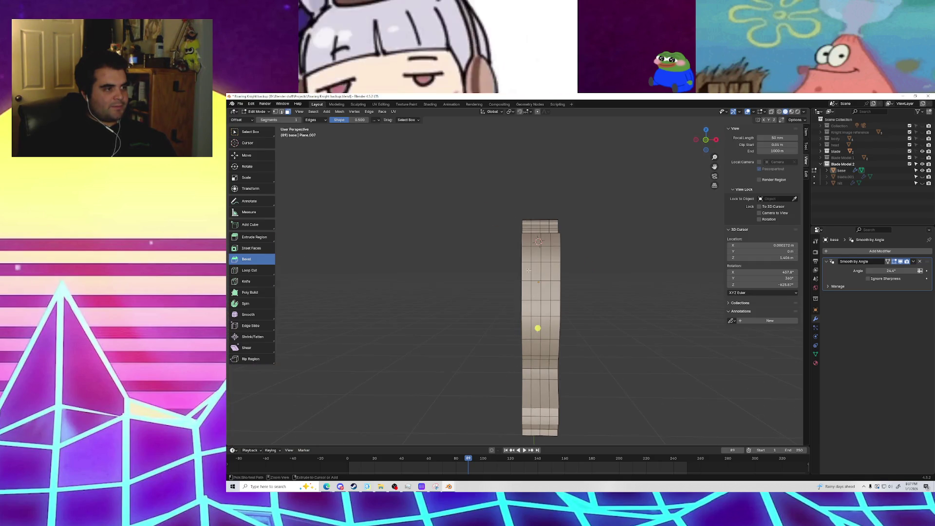
ctrl+click(526, 242)
middle_drag(535, 402, 554, 248)
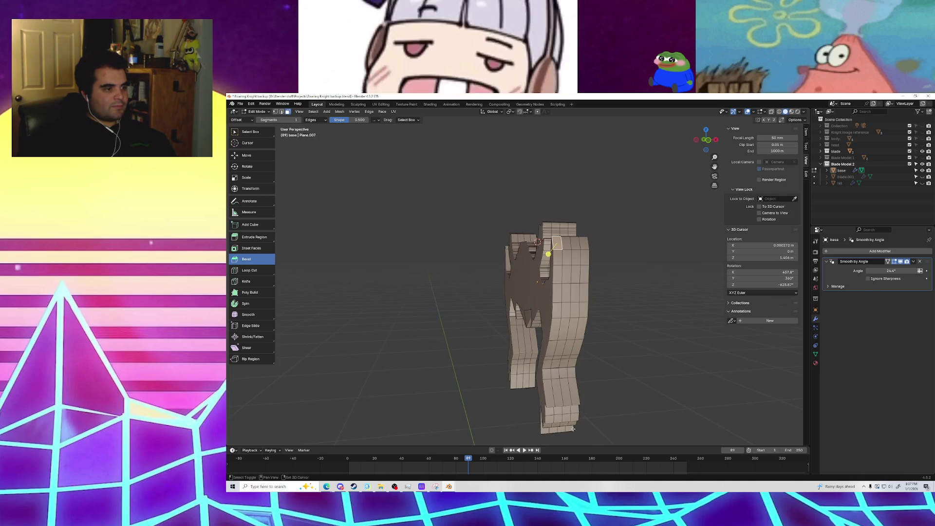
middle_drag(567, 421, 565, 422)
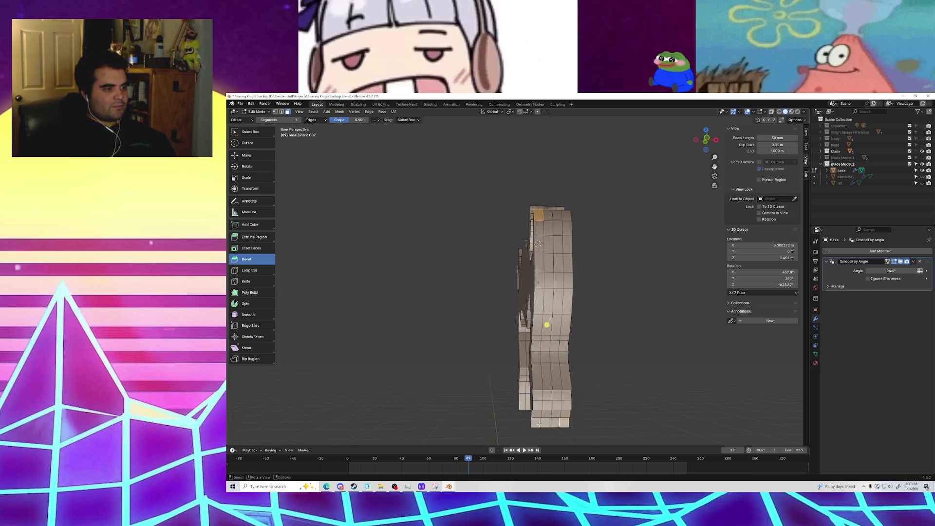
ctrl+click(566, 423)
ctrl+click(566, 218)
ctrl+click(538, 214)
ctrl+click(537, 414)
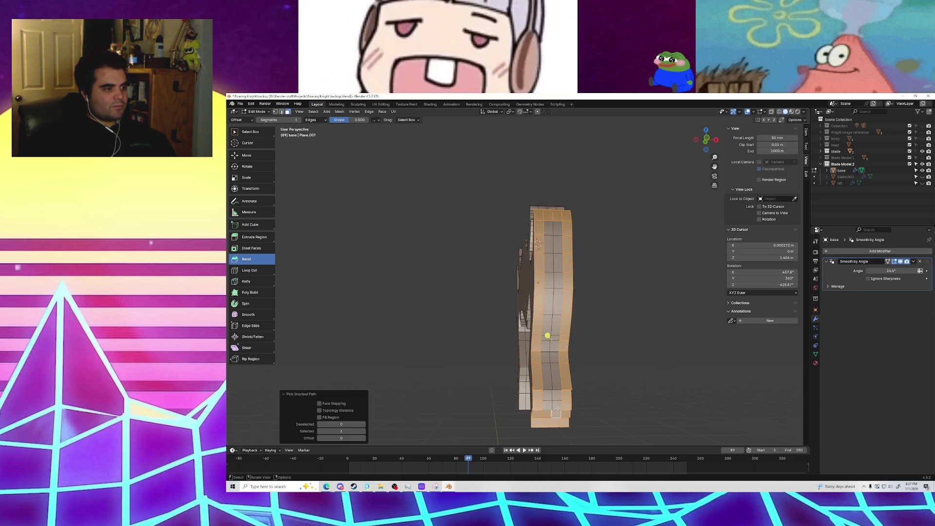
middle_drag(556, 413, 562, 376)
mouse_move(625, 347)
middle_down()
mouse_move(633, 360)
mouse_move(608, 366)
mouse_move(779, 130)
middle_up()
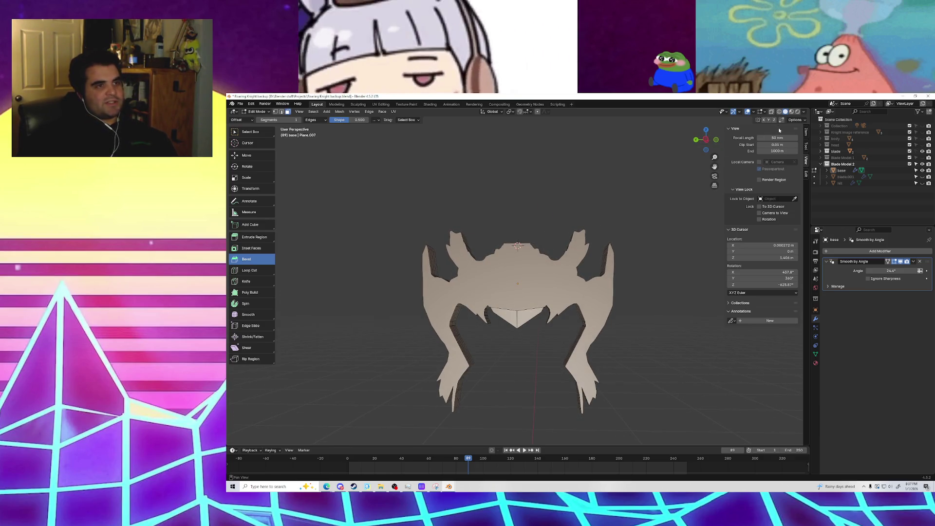
Step: With X-Ray on, box-select the right arm's outer edge strip and lower blade edge
click(772, 114)
middle_drag(636, 276, 615, 269)
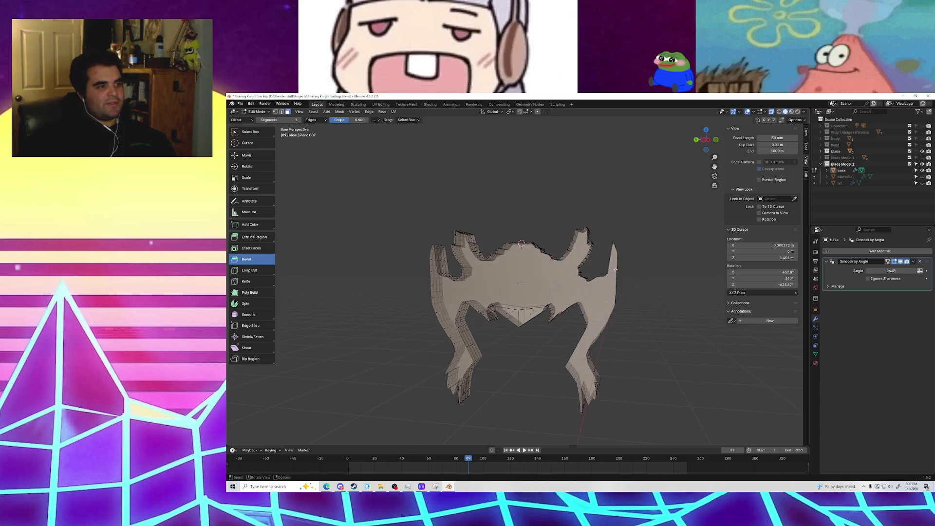
drag(601, 434, 602, 431)
middle_drag(602, 431, 609, 422)
drag(610, 421, 600, 402)
drag(593, 323, 594, 325)
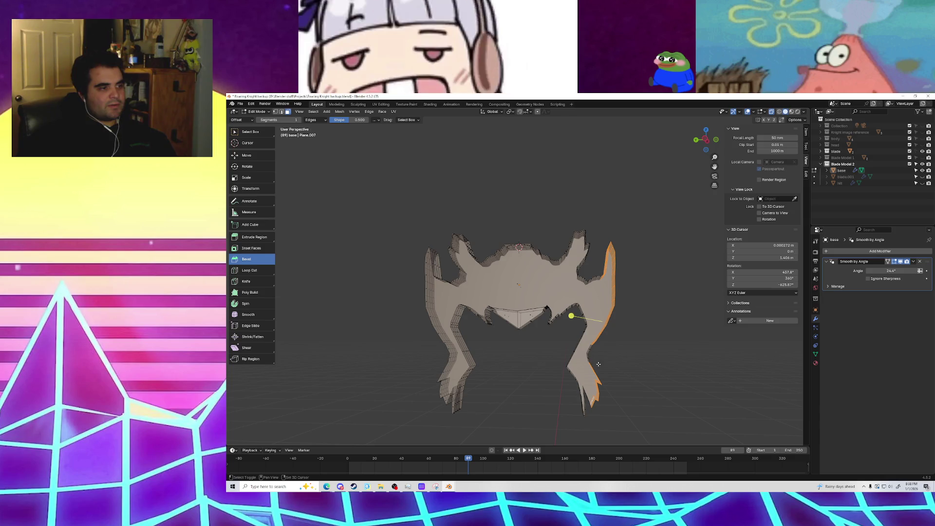
mouse_move(600, 355)
middle_down()
mouse_move(633, 349)
mouse_move(609, 345)
mouse_move(606, 413)
mouse_move(460, 397)
middle_up()
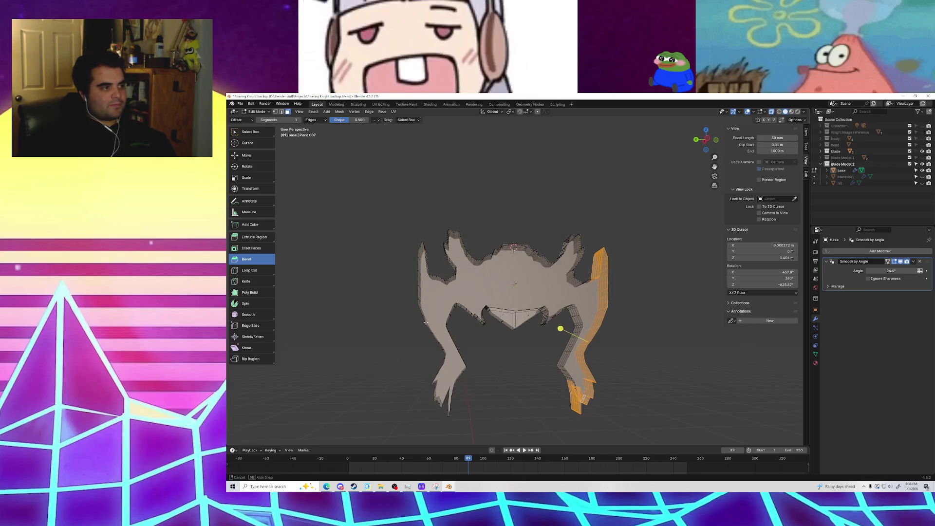
Step: Add more of the right arm's outer strip and the lower-left leg faces to the selection
mouse_move(403, 242)
mouse_down()
mouse_move(443, 403)
mouse_move(436, 411)
mouse_up()
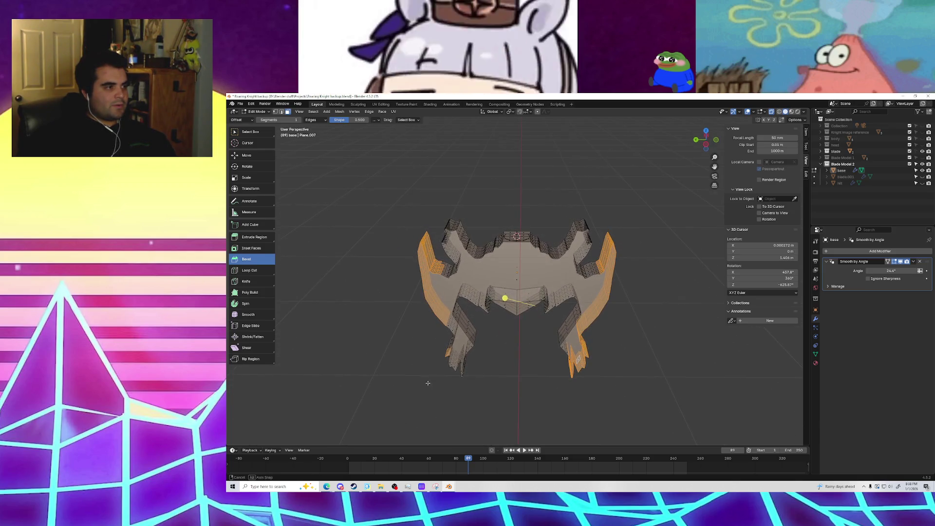
scroll(402, 266, up, 4)
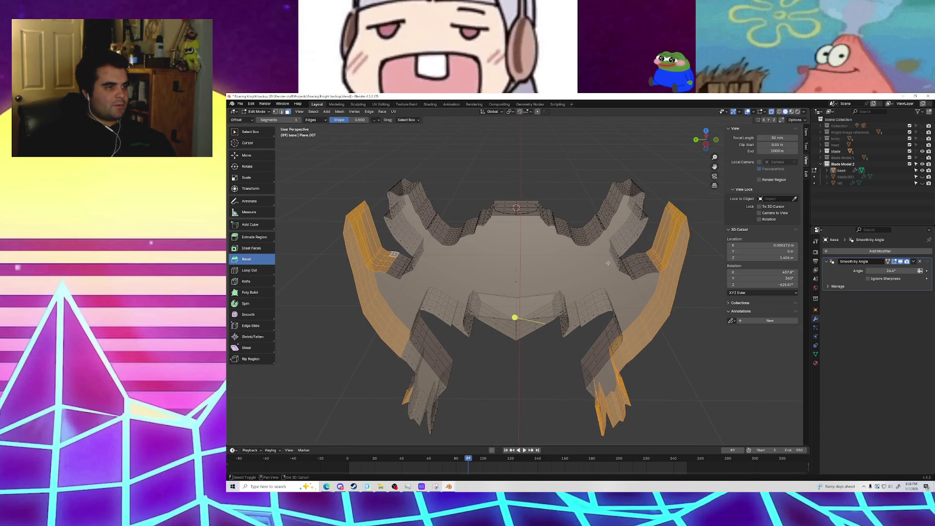
middle_drag(578, 281, 578, 295)
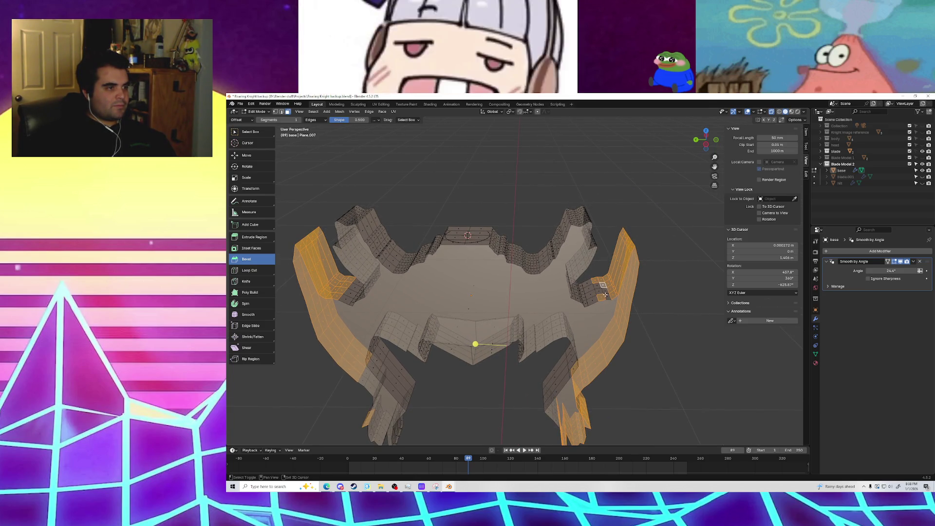
middle_drag(552, 333, 421, 305)
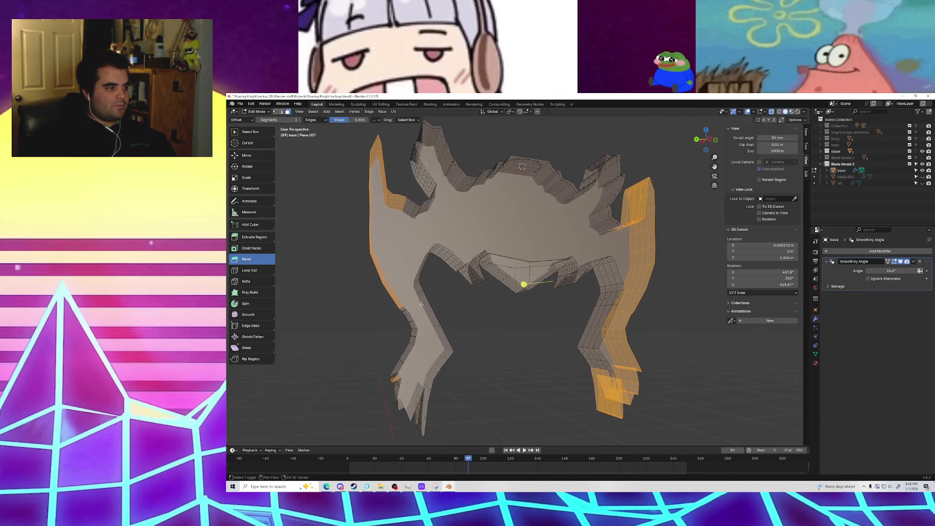
mouse_move(430, 436)
shift+mouse_down()
mouse_move(350, 344)
mouse_move(362, 358)
shift+mouse_up()
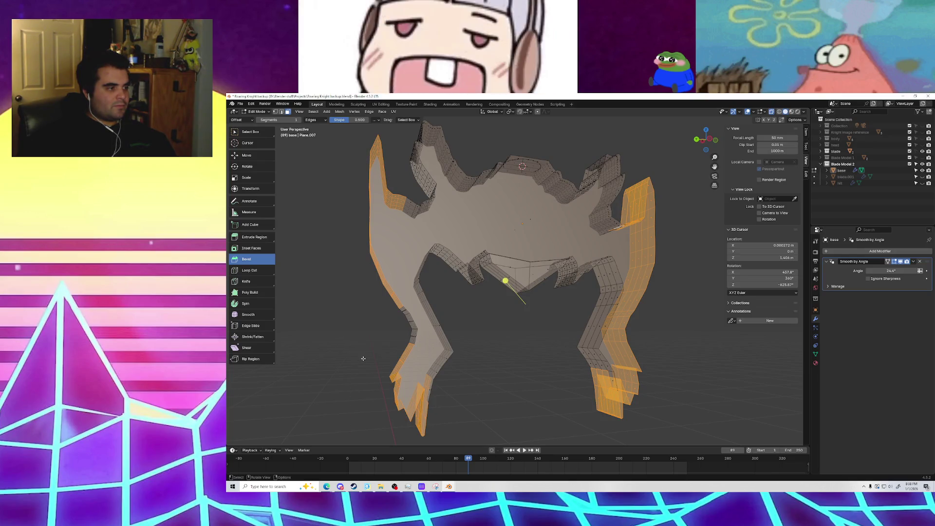
mouse_move(411, 336)
middle_down()
mouse_move(502, 387)
mouse_move(468, 383)
mouse_move(676, 389)
mouse_move(658, 394)
mouse_move(584, 380)
mouse_move(616, 383)
middle_up()
scroll(627, 388, up, 5)
scroll(694, 401, down, 10)
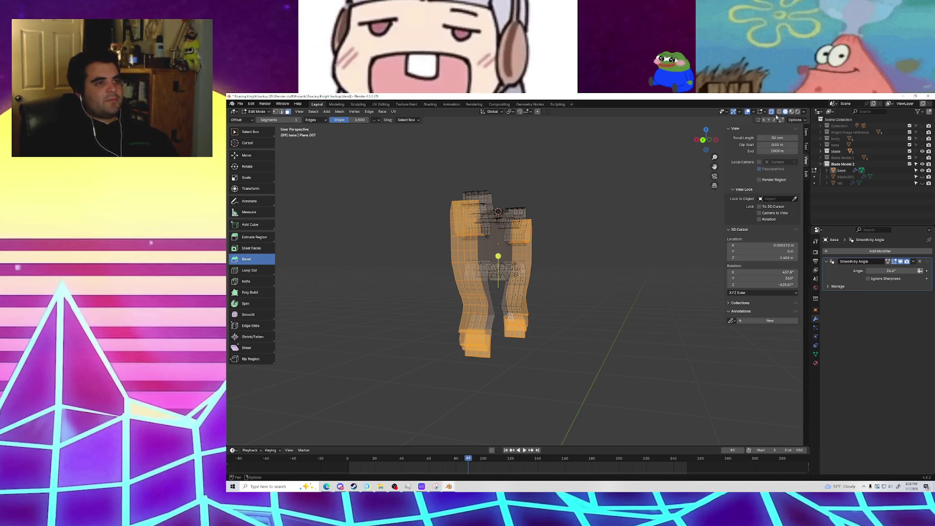
Step: Turn X-Ray off and narrow the selected faces along the X axis
click(772, 113)
middle_drag(603, 250, 557, 264)
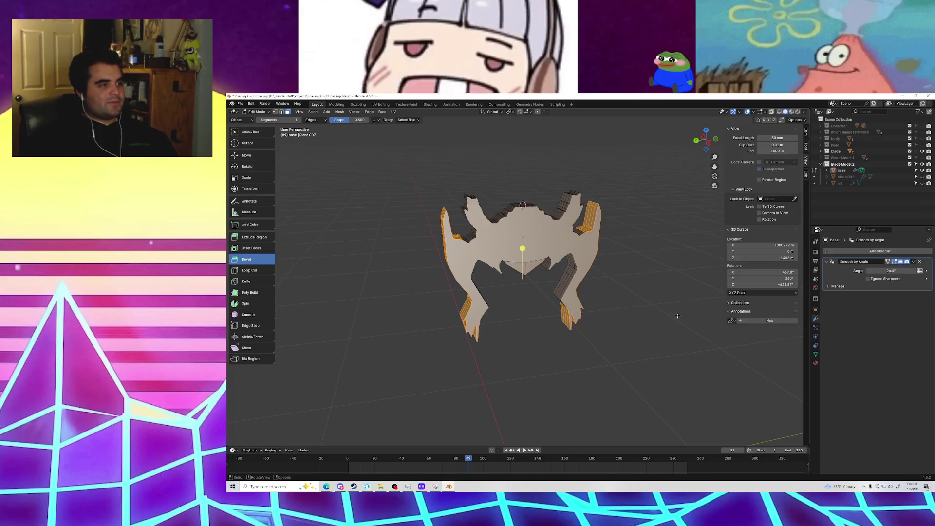
key(s)
key(x)
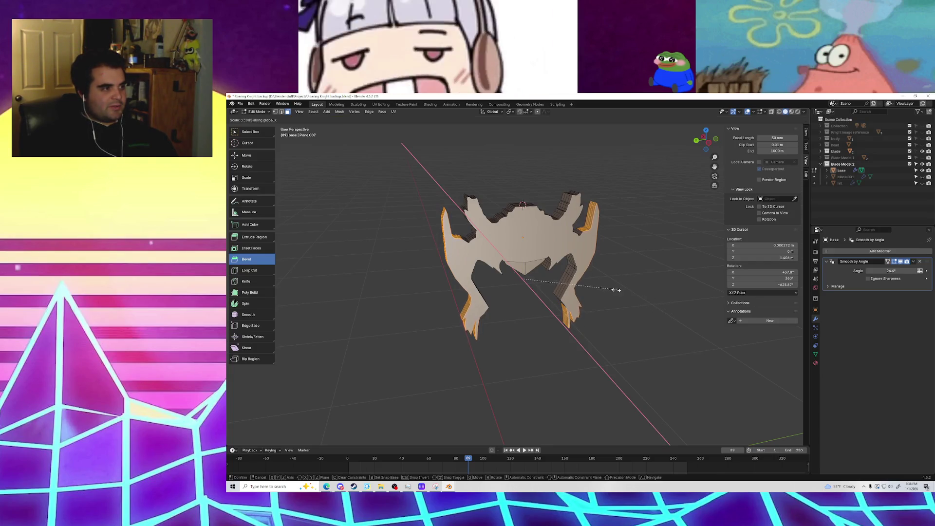
click(608, 289)
mouse_move(608, 289)
middle_down()
mouse_move(576, 259)
mouse_move(564, 262)
middle_up()
Step: Undo that narrowing and redo it along X at a scale of 0.455
key(ctrl+z)
key(s)
key(x)
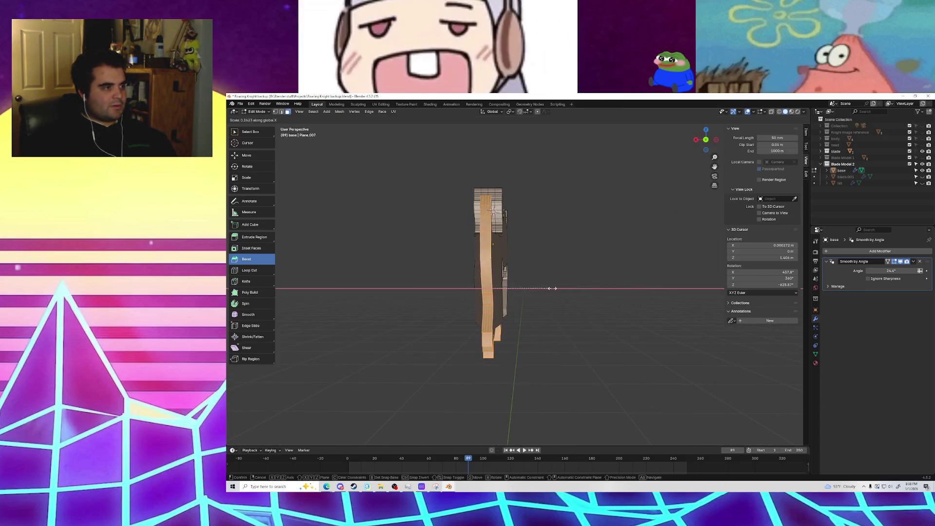
click(560, 296)
middle_drag(565, 295, 463, 294)
mouse_move(545, 299)
middle_down()
mouse_move(582, 302)
mouse_move(542, 290)
mouse_move(564, 295)
middle_up()
mouse_move(738, 366)
middle_down()
mouse_move(667, 359)
mouse_move(654, 344)
middle_up()
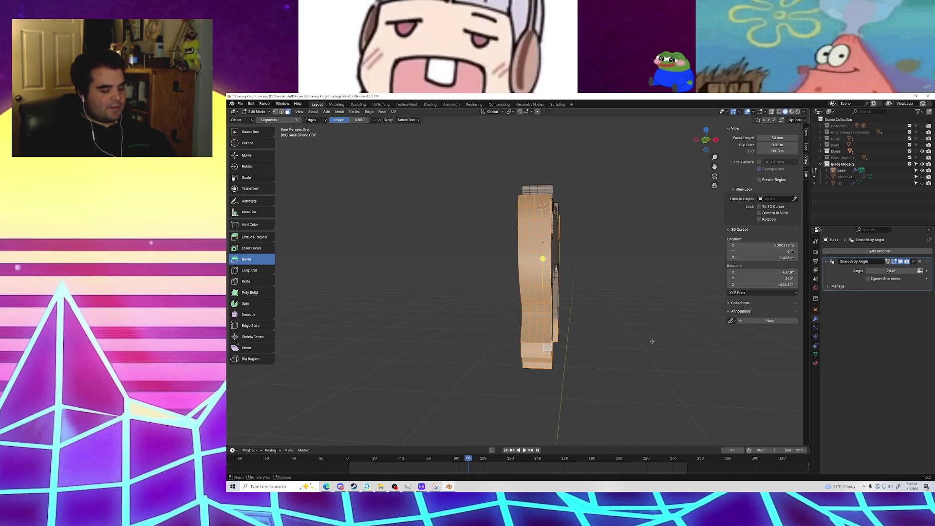
Step: Apply one more X-axis scale to the selection after cancelling a first attempt
key(s)
key(x)
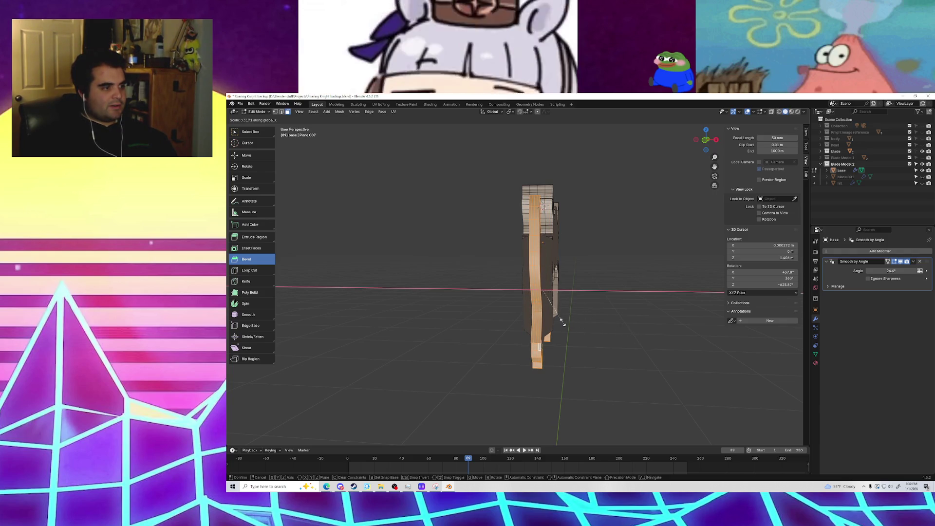
right_click(605, 330)
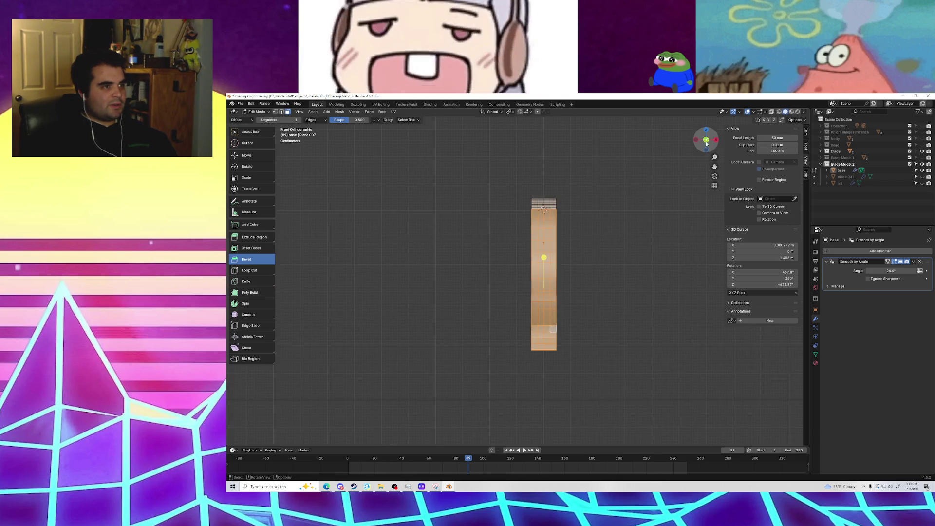
key(s)
key(x)
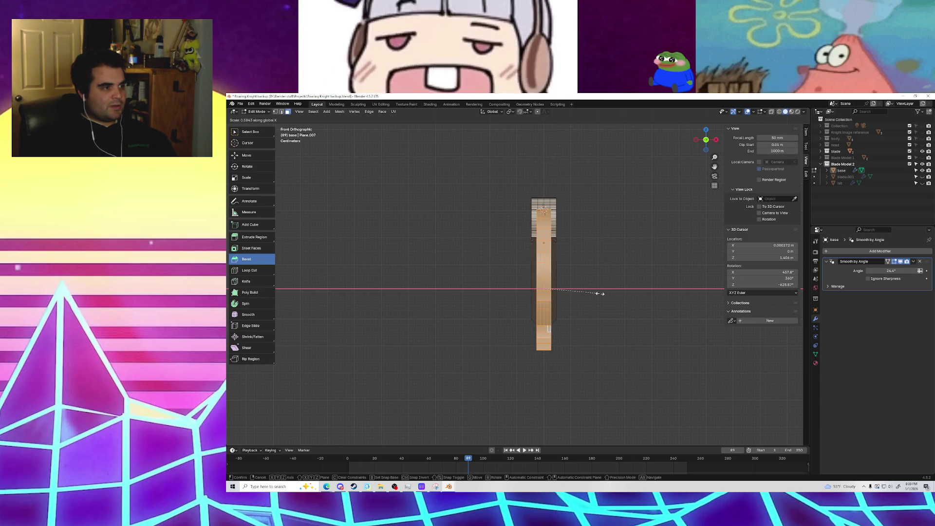
click(601, 294)
mouse_move(606, 317)
middle_down()
mouse_move(560, 307)
mouse_move(521, 313)
mouse_move(513, 299)
mouse_move(579, 303)
mouse_move(585, 293)
mouse_move(491, 298)
mouse_move(577, 333)
mouse_move(487, 276)
mouse_move(453, 288)
middle_up()
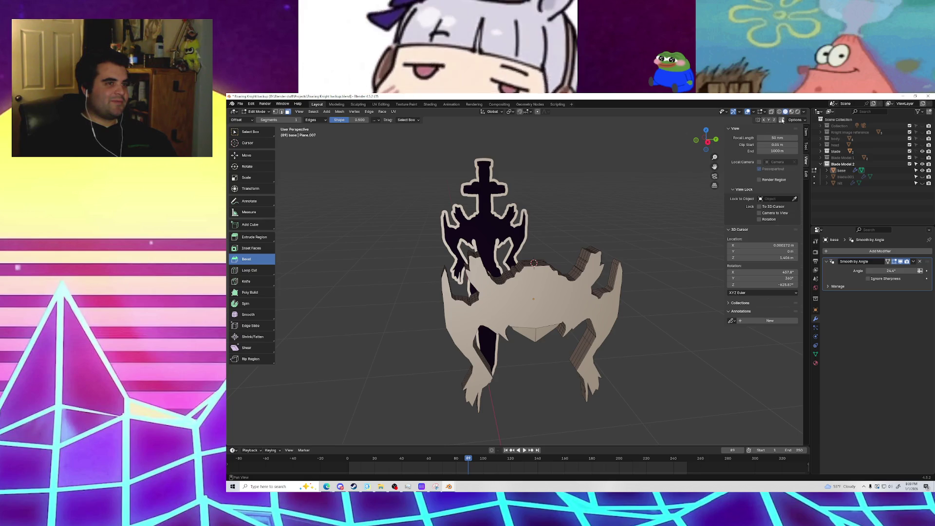
Step: Clear the face selection and box-select a section of the arm faces
middle_drag(521, 298, 507, 297)
drag(515, 294, 517, 295)
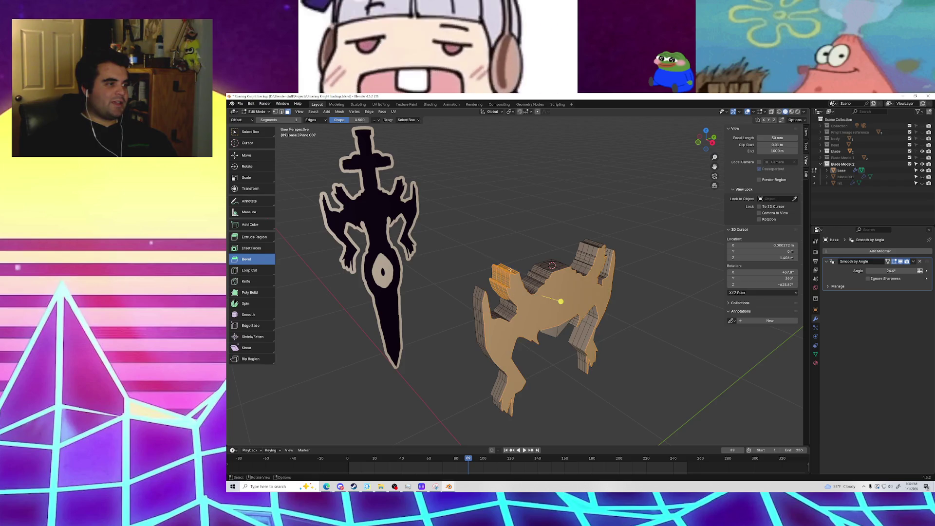
key(alt+a)
middle_drag(575, 244, 615, 209)
middle_drag(560, 243, 529, 254)
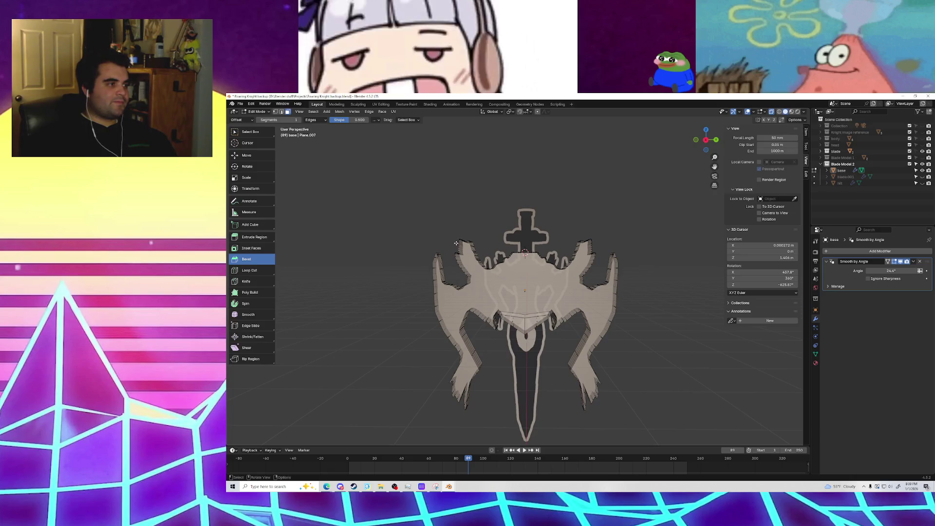
drag(478, 267, 484, 277)
middle_drag(470, 269, 473, 259)
Step: Extend the selection to the surrounding faces and the right wing
scroll(471, 265, up, 3)
mouse_move(401, 167)
mouse_down()
mouse_move(463, 271)
mouse_move(486, 254)
mouse_up()
middle_drag(486, 255, 434, 251)
drag(634, 182, 694, 278)
middle_drag(694, 278, 675, 259)
drag(652, 223, 655, 229)
middle_drag(655, 229, 653, 283)
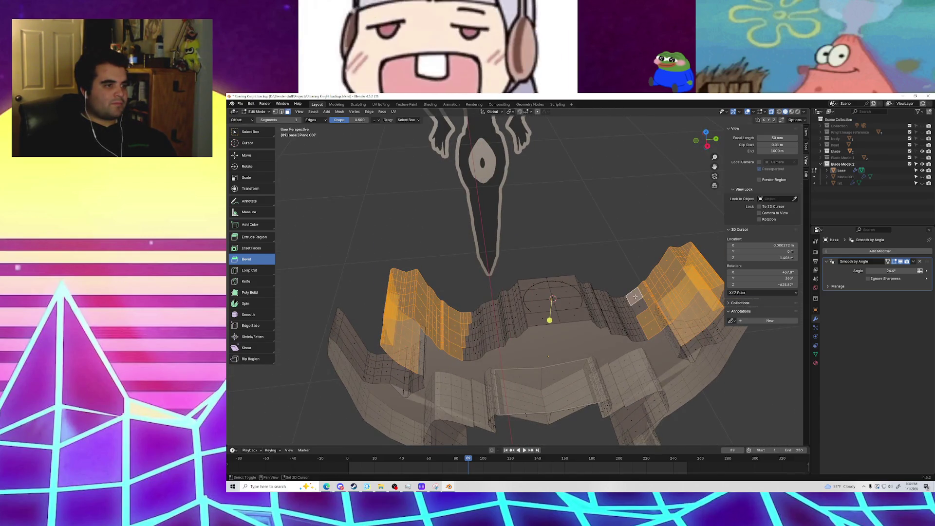
mouse_move(650, 320)
middle_down()
mouse_move(607, 289)
mouse_move(563, 277)
middle_up()
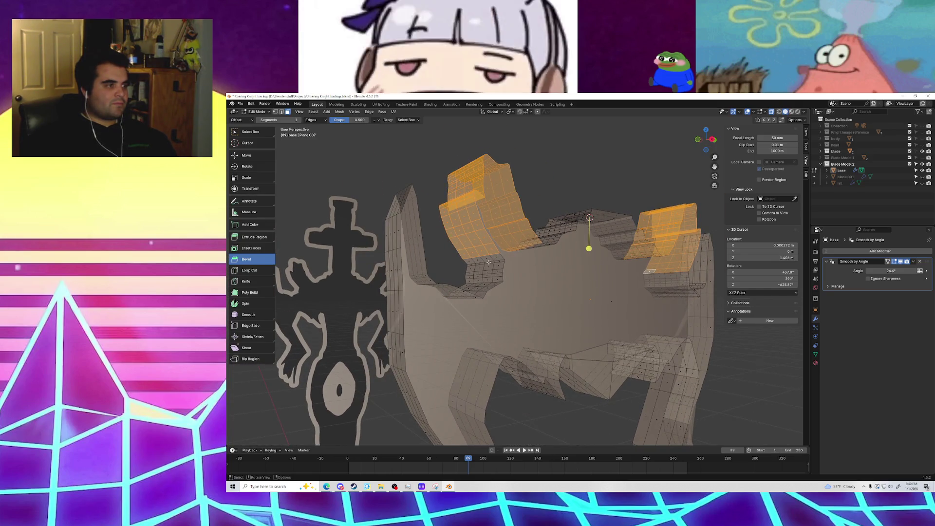
Step: Orbit and zoom out to a front view of the whole mesh, undoing a stray edge pick
scroll(488, 263, up, 2)
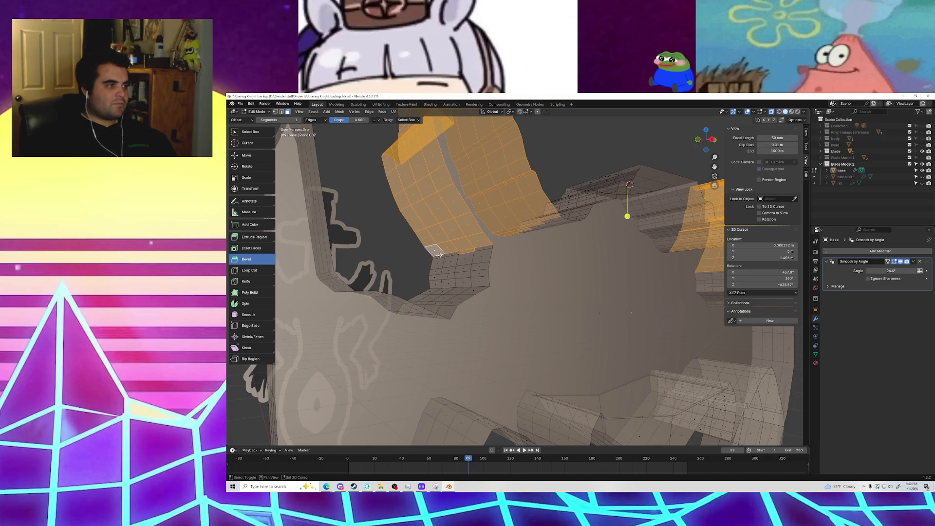
mouse_move(534, 247)
middle_down()
mouse_move(461, 315)
mouse_move(479, 338)
mouse_move(454, 331)
mouse_move(449, 309)
mouse_move(473, 291)
mouse_move(477, 308)
mouse_move(479, 293)
middle_up()
scroll(461, 316, down, 2)
scroll(458, 341, up, 4)
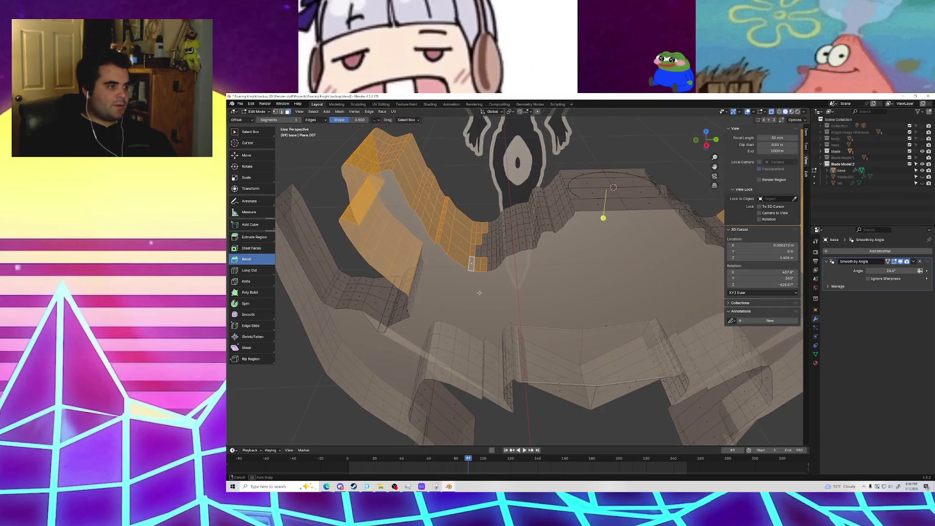
mouse_move(486, 237)
middle_down()
mouse_move(504, 268)
mouse_move(481, 301)
mouse_move(636, 297)
mouse_move(497, 292)
middle_up()
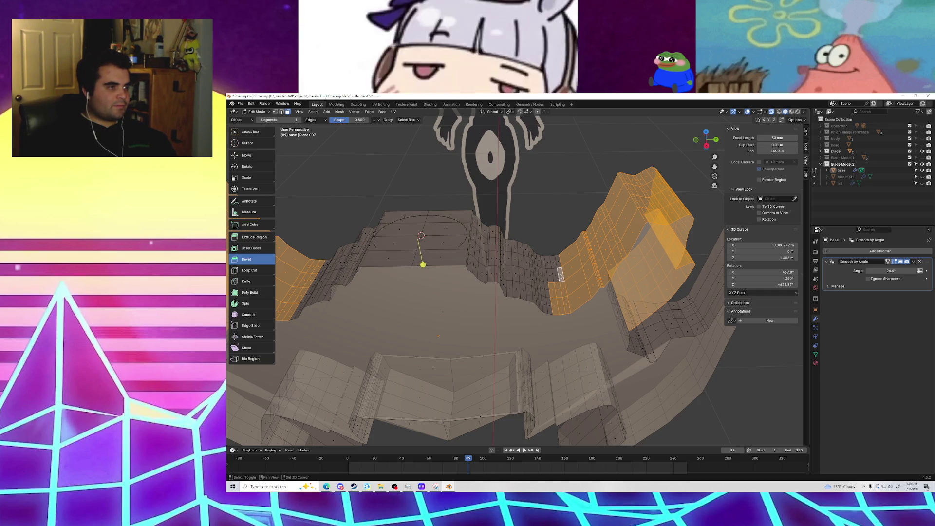
mouse_move(605, 324)
middle_down()
mouse_move(640, 309)
mouse_move(528, 314)
mouse_move(551, 303)
middle_up()
click(518, 282)
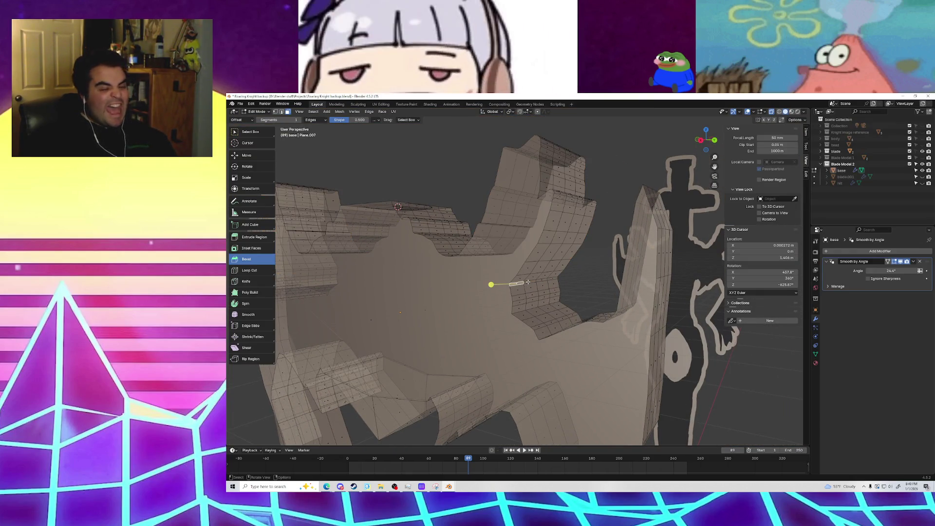
key(ctrl+z)
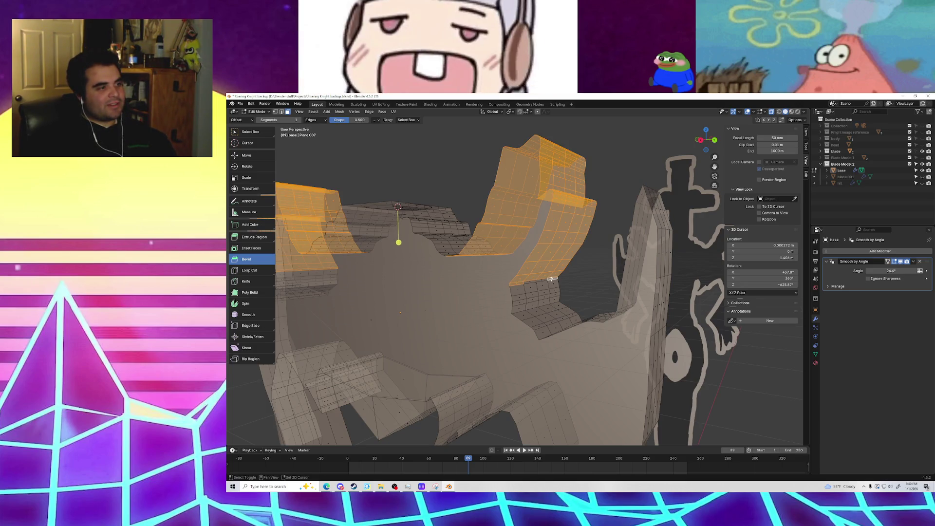
middle_drag(533, 282, 660, 180)
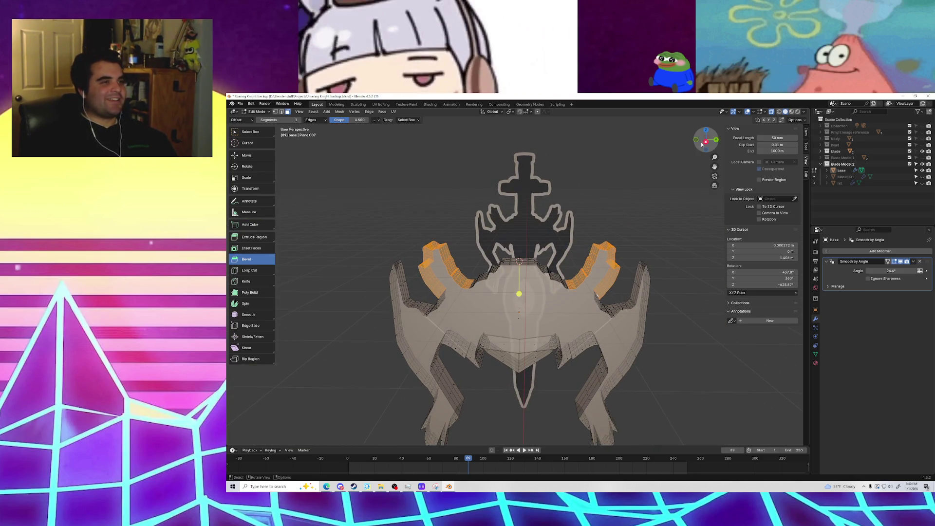
Step: Turn X-Ray off, scale the arm-tip pieces to 0.670 along X from front view, and check from above
middle_drag(520, 223, 589, 219)
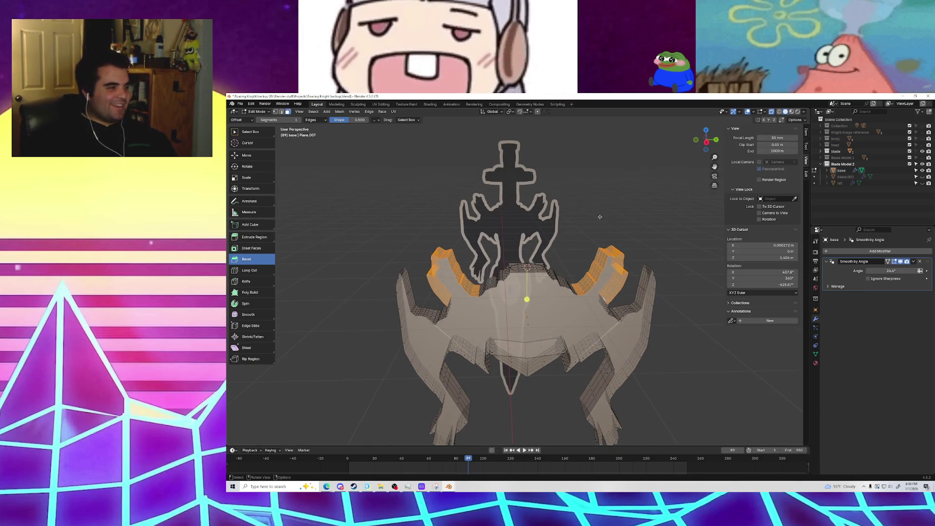
click(771, 112)
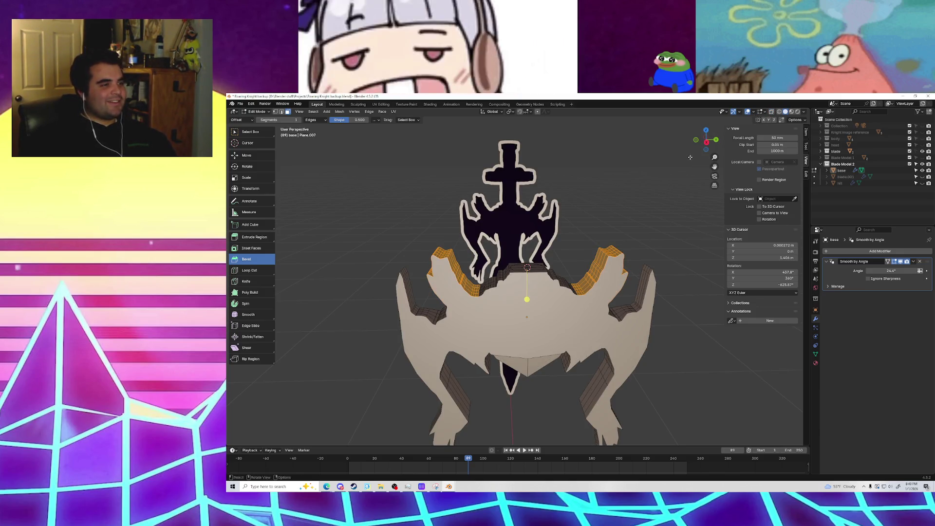
click(695, 140)
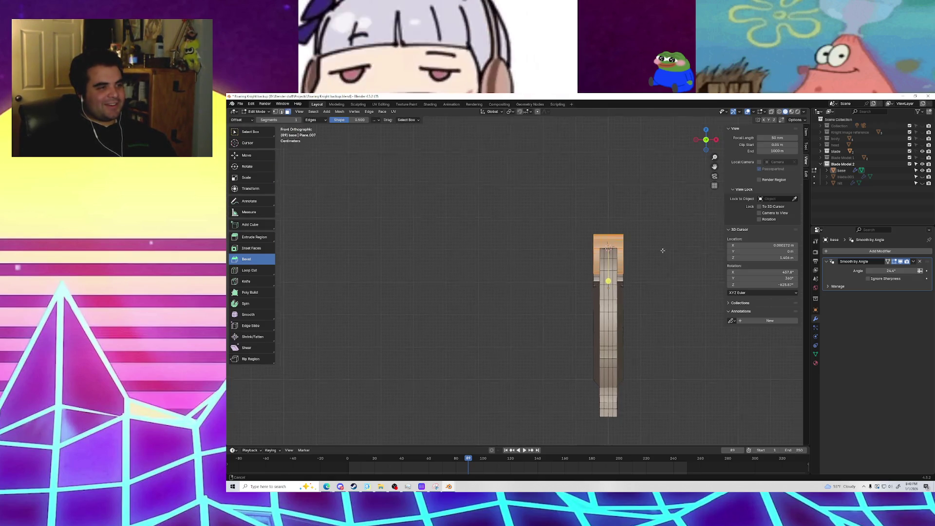
shift+middle_drag(672, 256, 642, 280)
key(s)
key(x)
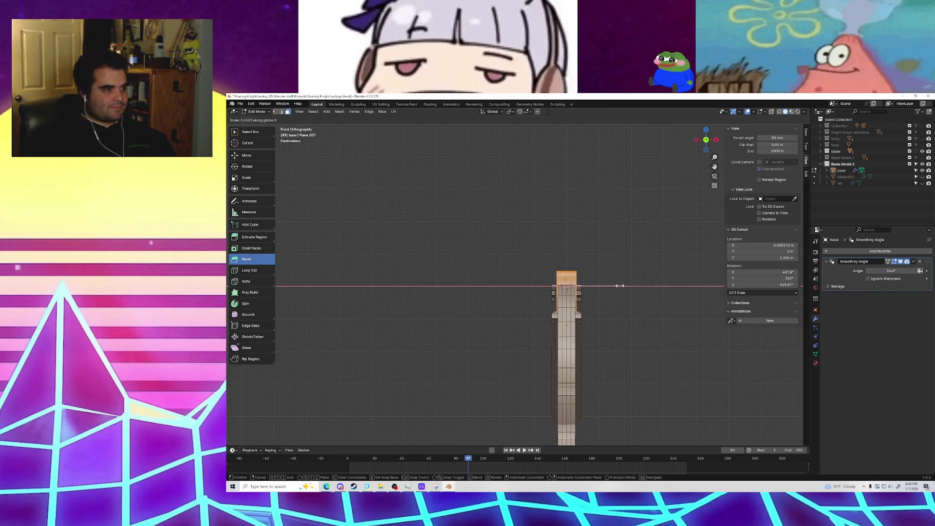
click(621, 287)
mouse_move(621, 286)
middle_down()
mouse_move(573, 324)
mouse_move(512, 311)
mouse_move(575, 300)
mouse_move(609, 278)
mouse_move(616, 354)
middle_up()
click(706, 136)
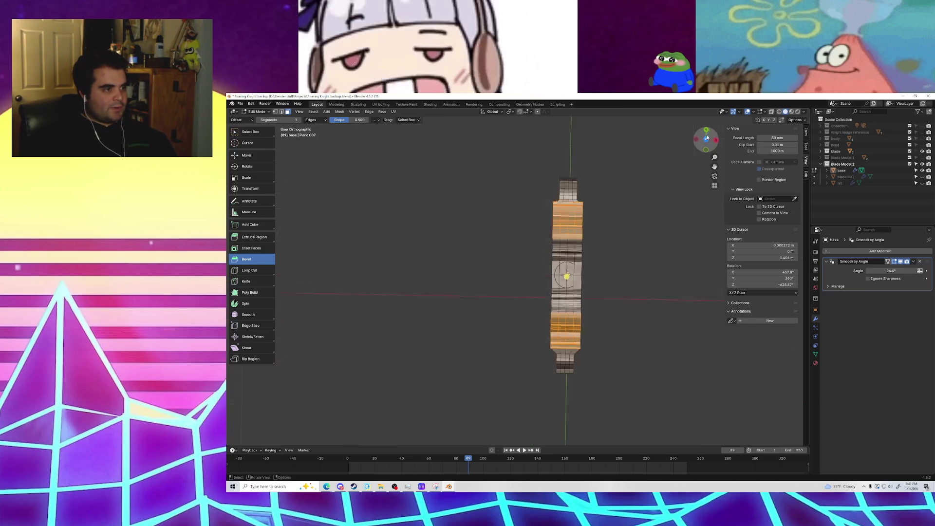
mouse_move(597, 304)
middle_down()
mouse_move(488, 225)
mouse_move(538, 278)
mouse_move(553, 342)
middle_up()
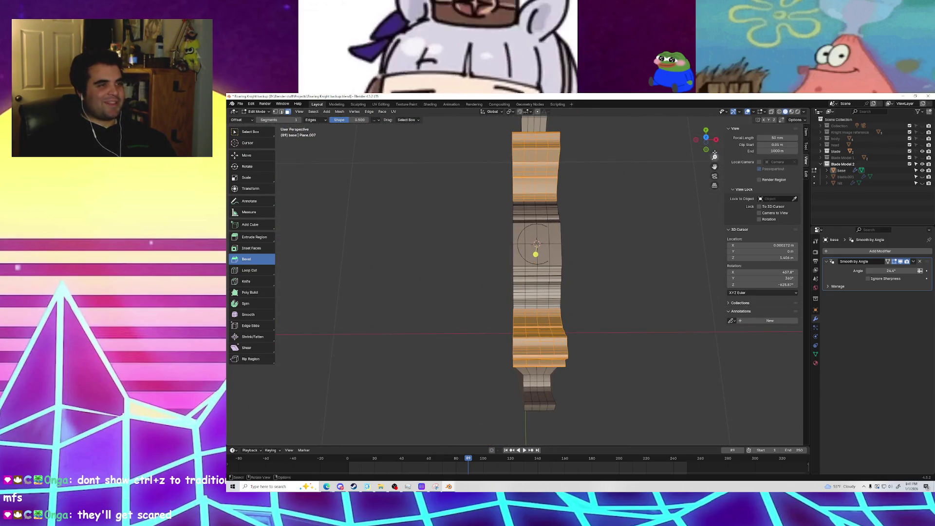
middle_drag(698, 160, 584, 249)
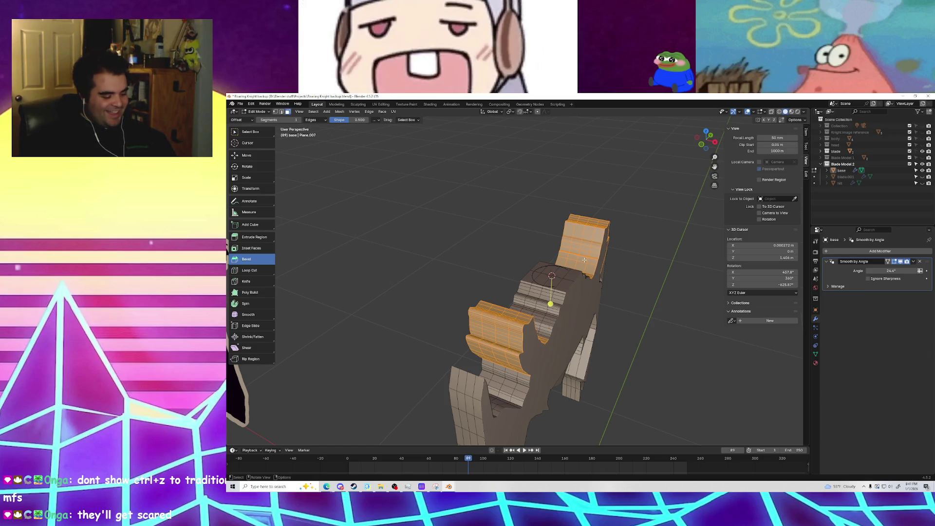
Step: Narrow the flared arm pieces along X to 0.701
key(s)
key(x)
click(631, 298)
mouse_move(632, 298)
middle_down()
mouse_move(603, 299)
mouse_move(571, 333)
middle_up()
scroll(571, 328, up, 2)
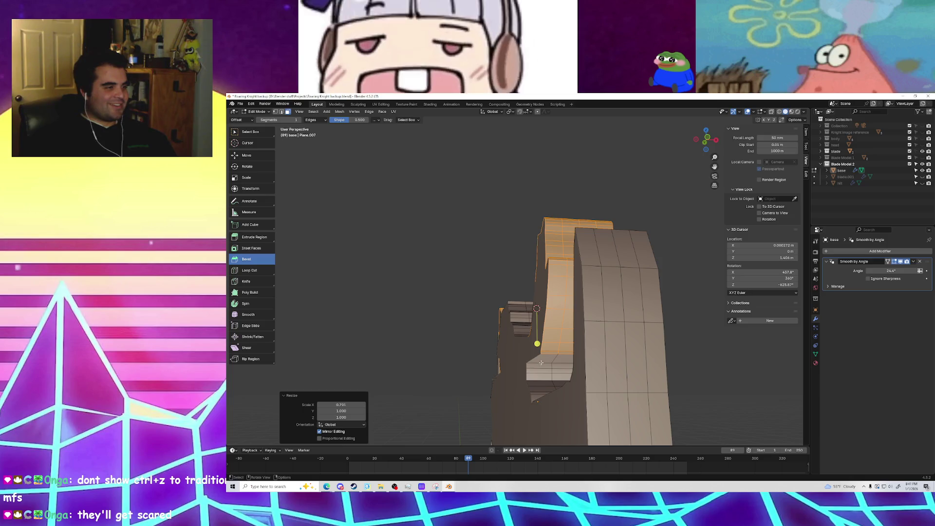
mouse_move(540, 363)
middle_down()
mouse_move(626, 408)
mouse_move(560, 403)
middle_up()
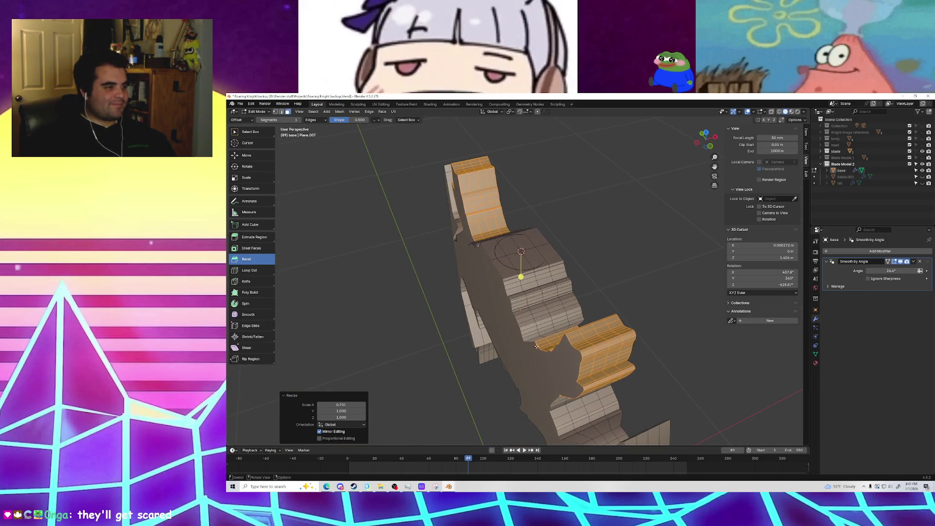
Step: Scale the bevelled strip on the body's inner curve to about 0.83 along X
key(alt+a)
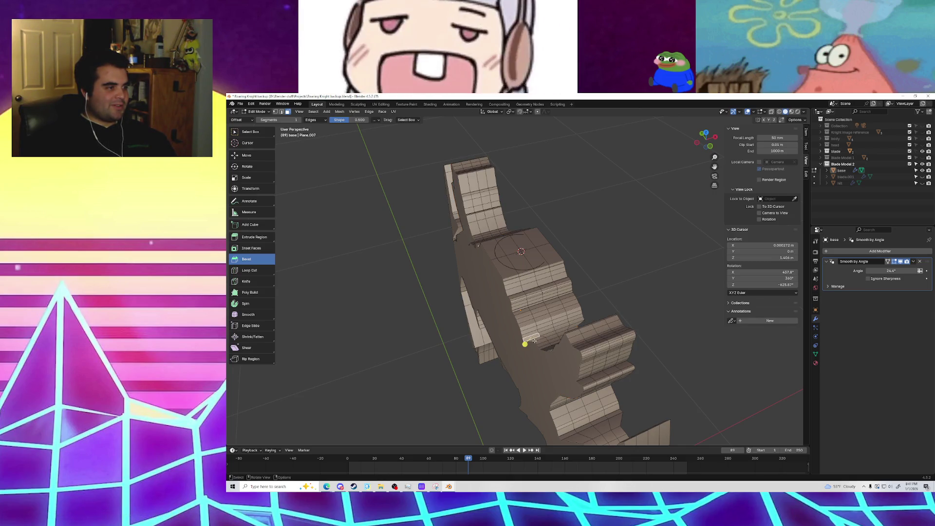
mouse_move(609, 300)
middle_down()
mouse_move(687, 279)
mouse_move(544, 375)
mouse_move(641, 288)
middle_up()
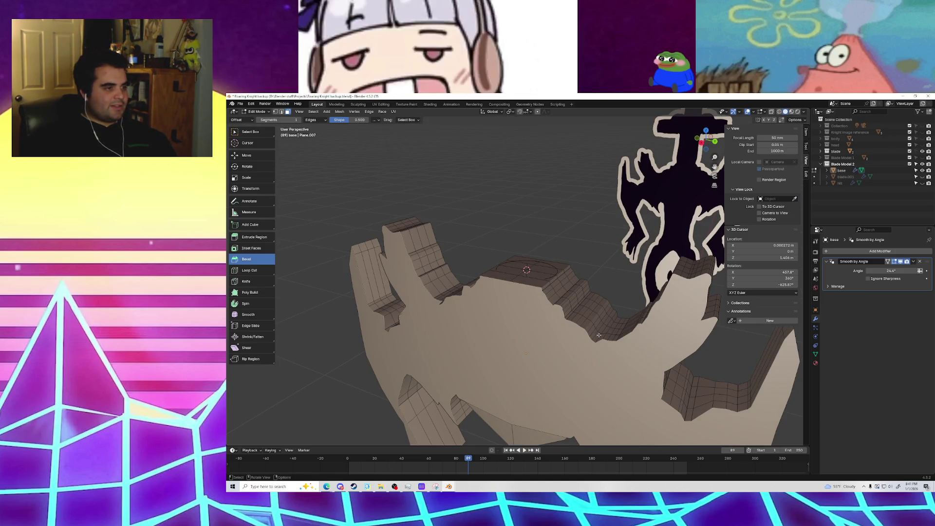
shift+middle_drag(610, 322, 574, 339)
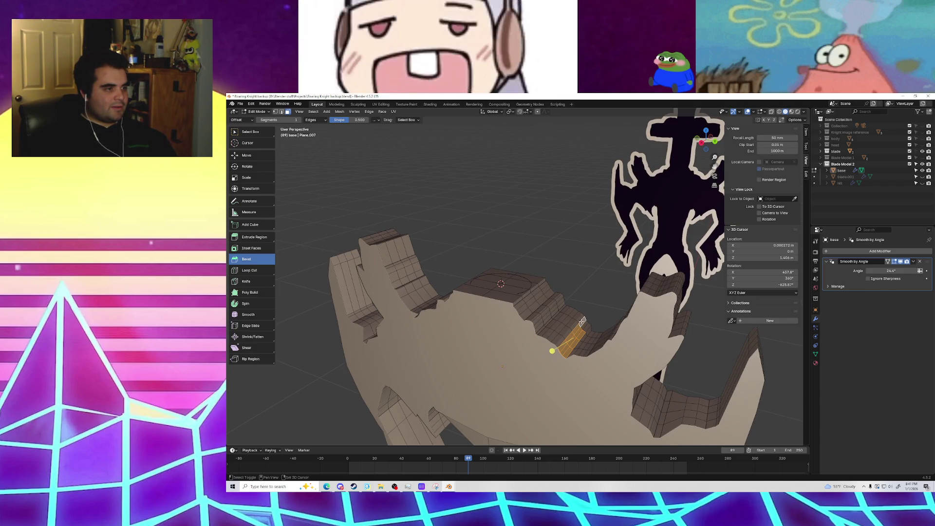
scroll(579, 356, up, 3)
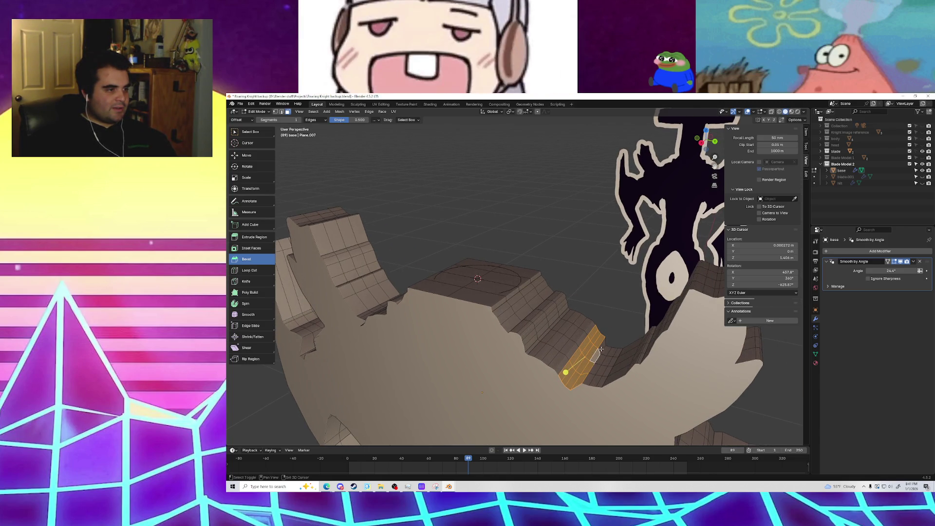
middle_drag(597, 359, 616, 346)
key(s)
key(x)
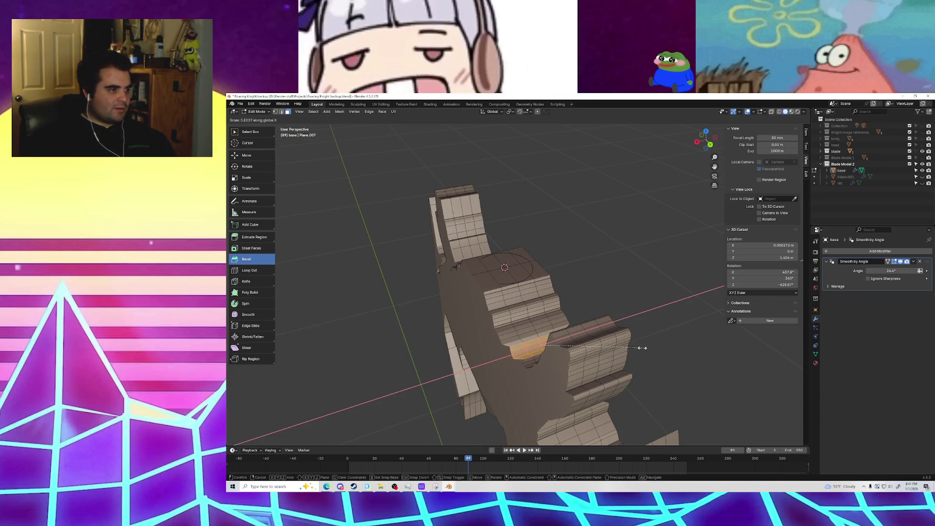
click(642, 348)
mouse_move(642, 348)
middle_down()
mouse_move(591, 296)
mouse_move(622, 280)
middle_up()
click(590, 296)
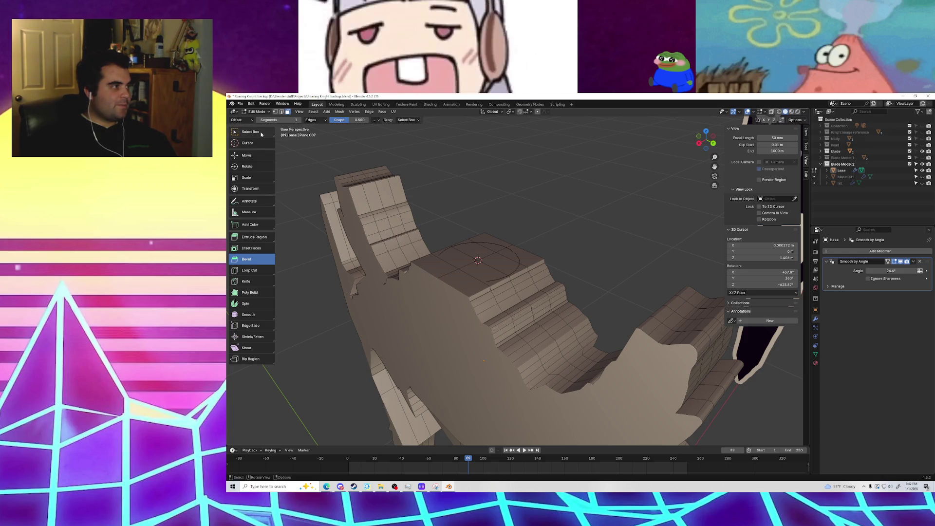
Step: Switch to vertex select mode and scale the chosen vertex along X
key(1)
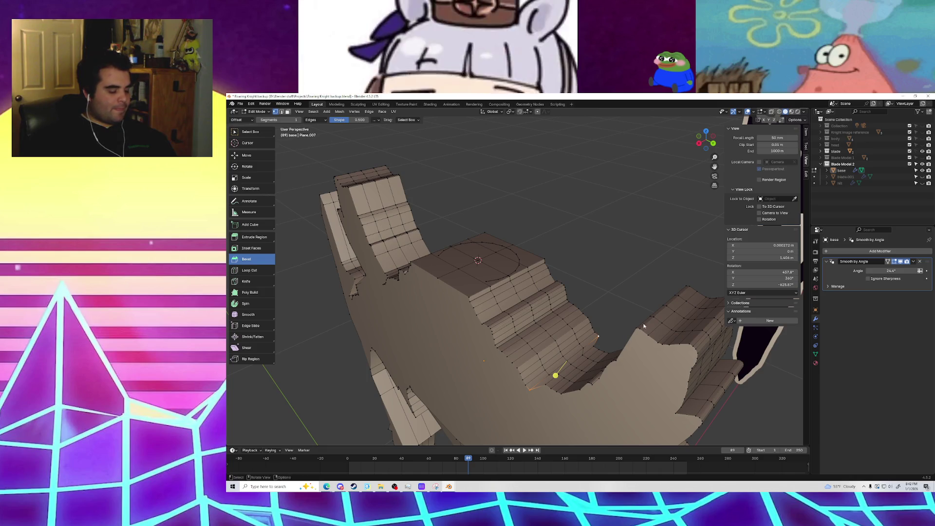
key(s)
key(x)
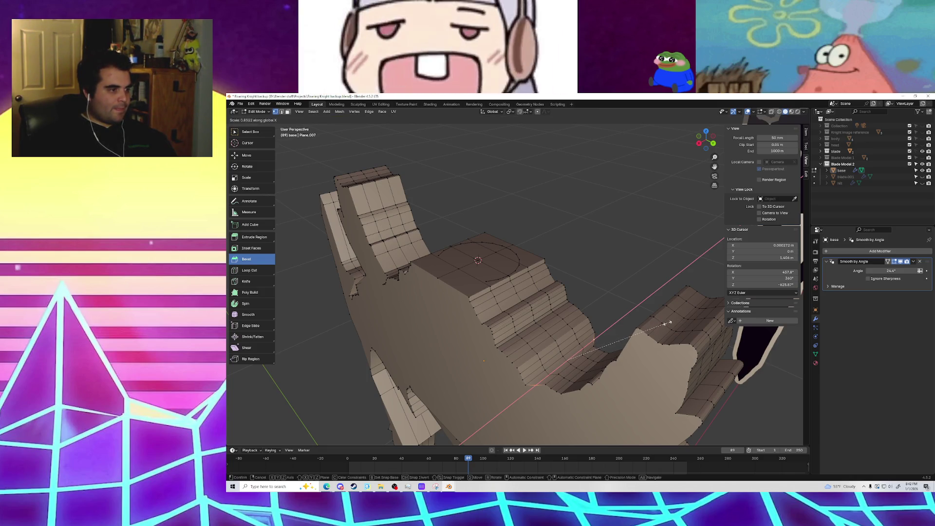
click(667, 323)
mouse_move(559, 370)
middle_down()
mouse_move(497, 341)
mouse_move(532, 326)
mouse_move(501, 369)
middle_up()
Step: Select an edge loop across the body and enlarge it about 1.8 times
alt+click(591, 345)
key(s)
click(632, 338)
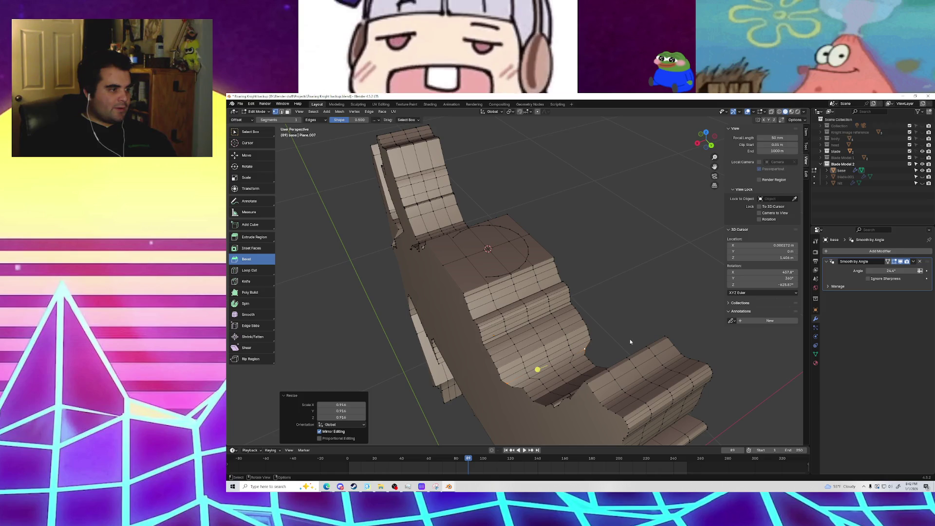
mouse_move(586, 358)
middle_down()
mouse_move(613, 348)
mouse_move(576, 379)
middle_up()
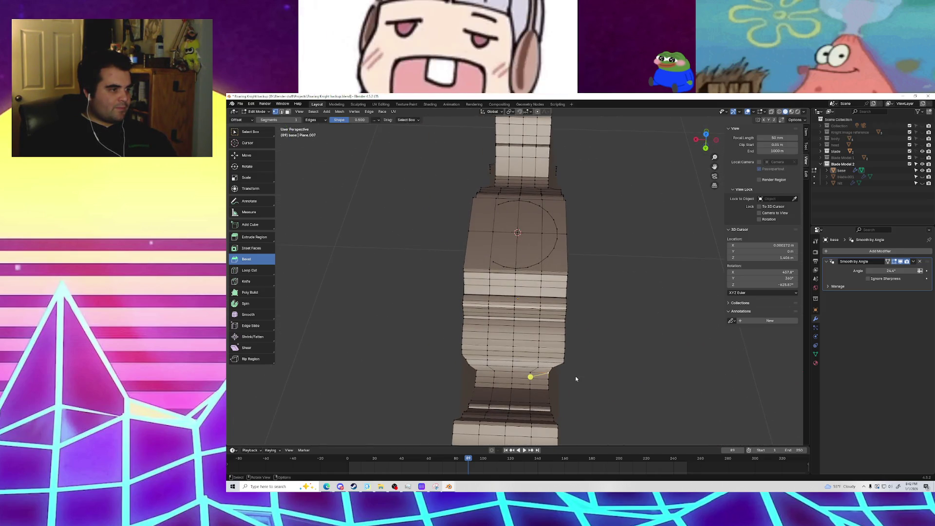
key(s)
click(594, 395)
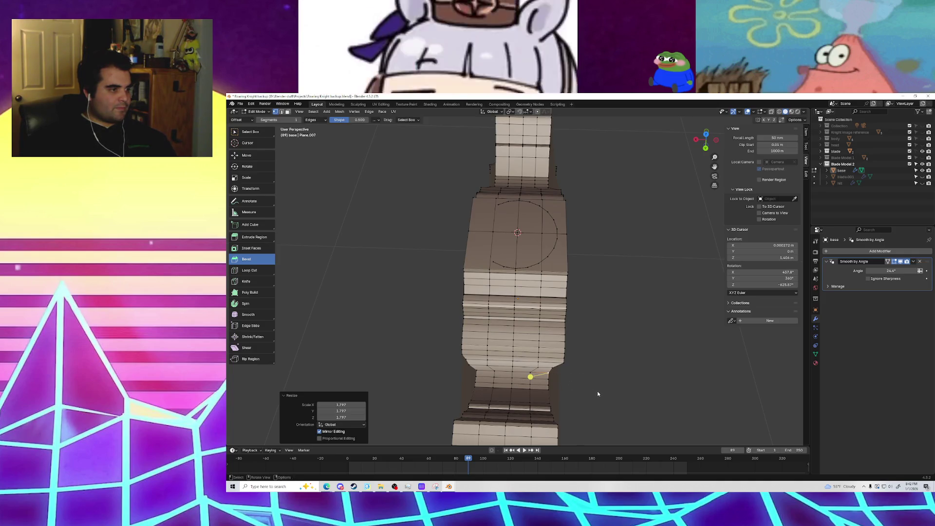
Step: Rescale the selection along X, then switch to the Select Box tool
key(s)
key(x)
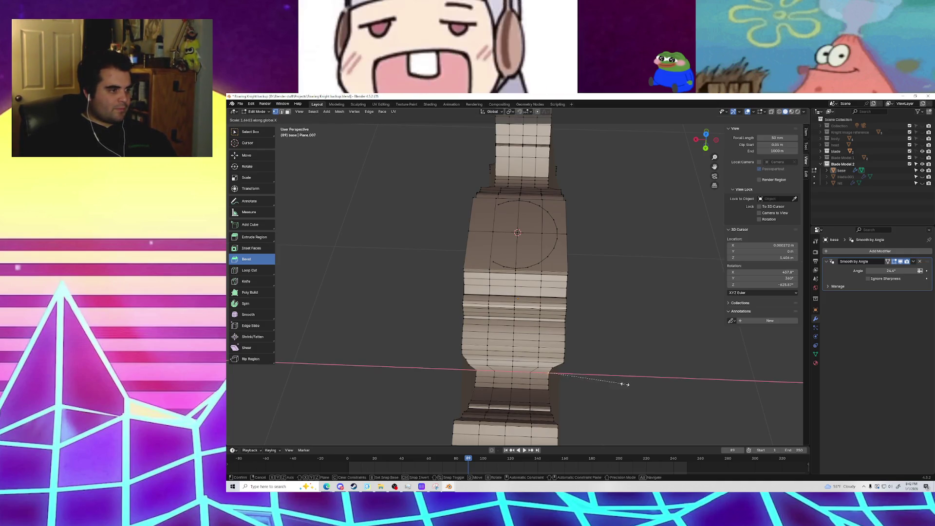
click(535, 374)
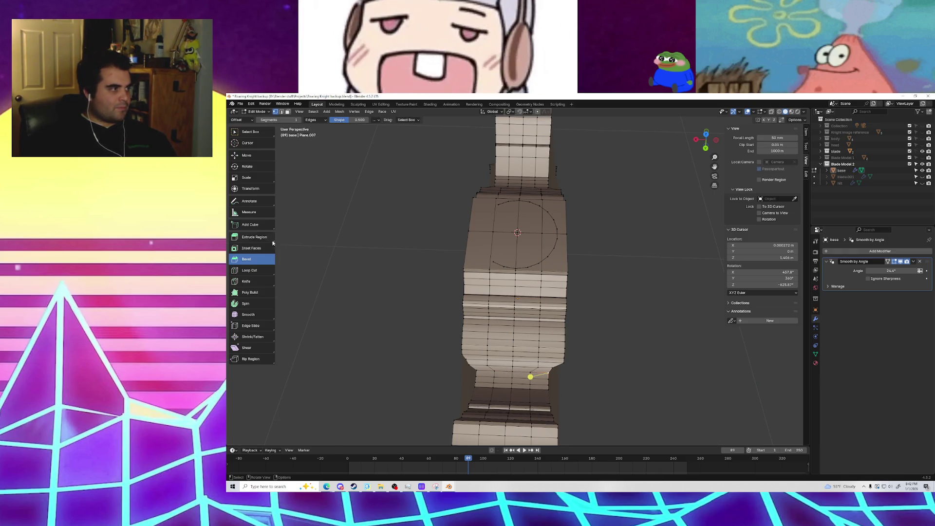
click(248, 133)
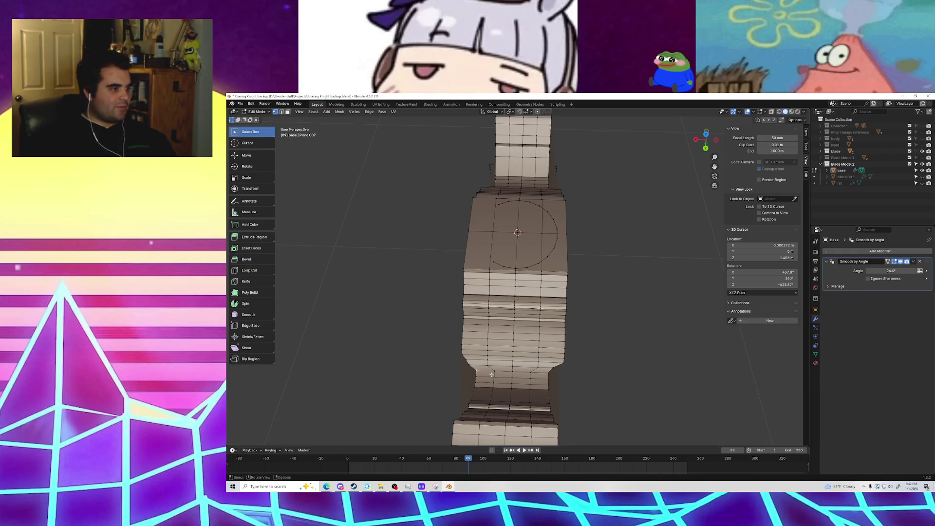
key(s)
click(593, 380)
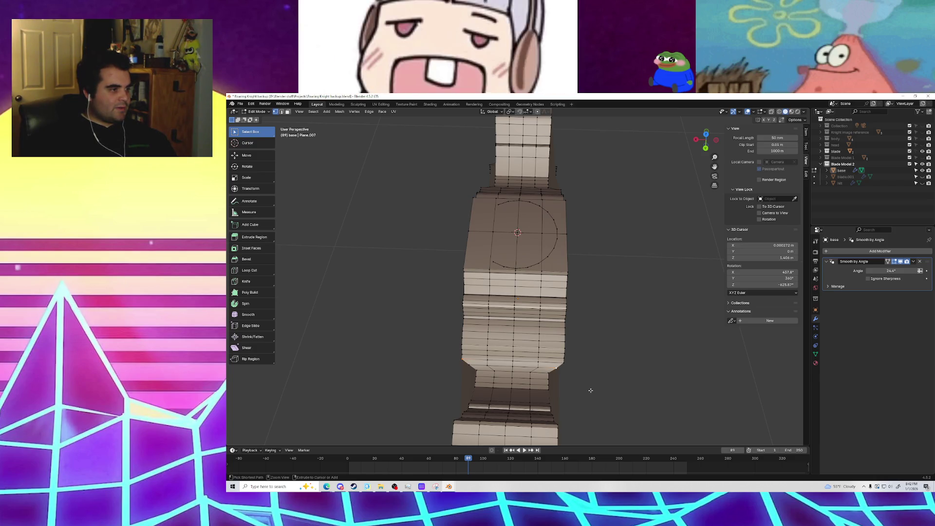
middle_drag(585, 389, 560, 370)
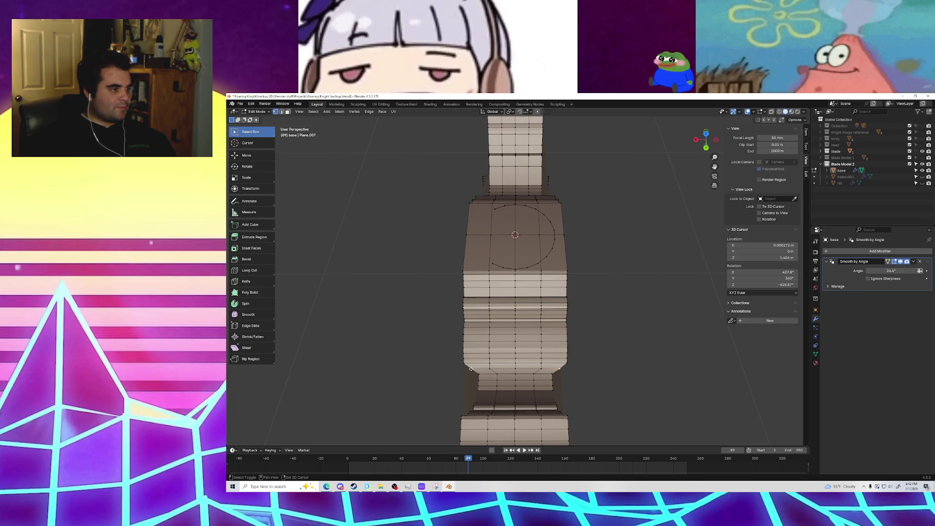
Step: Narrow the lower body loop to 0.882 along X, then scale the added vertex along X
key(s)
key(x)
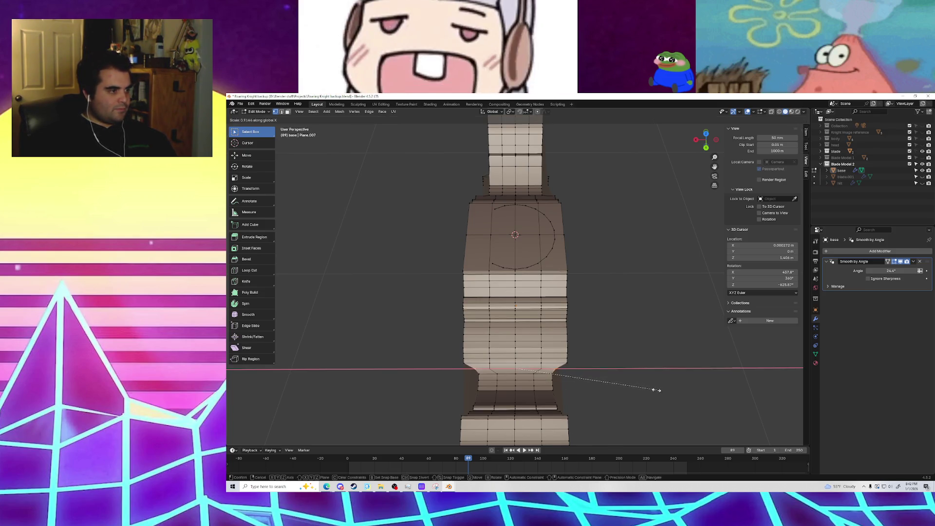
click(652, 389)
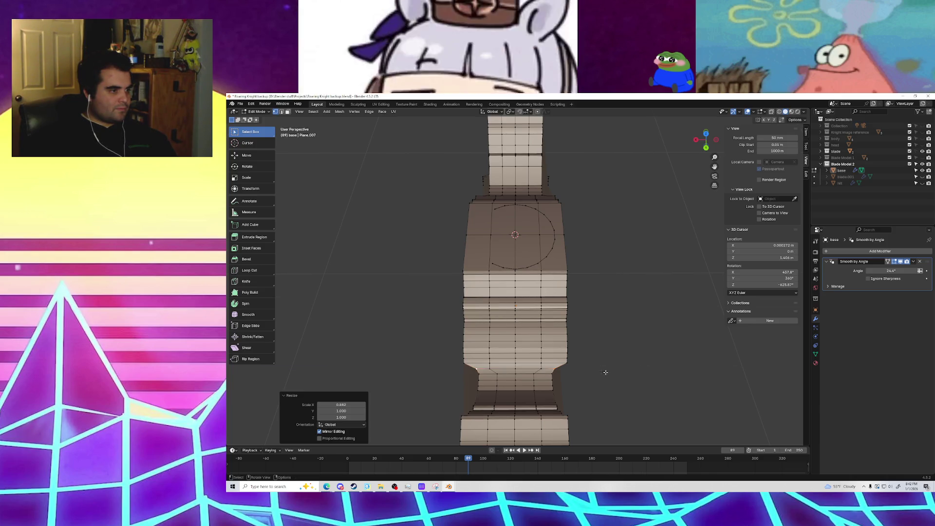
shift+click(565, 363)
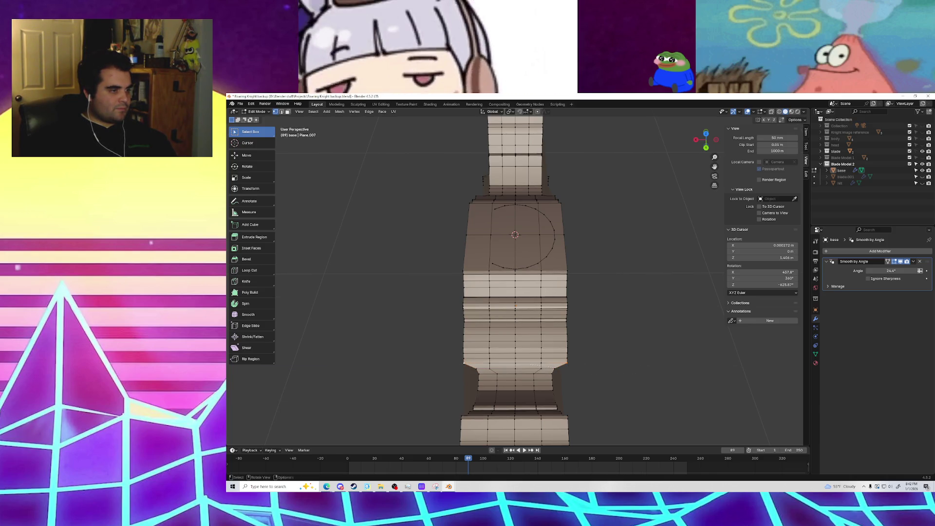
key(s)
key(x)
click(616, 377)
mouse_move(618, 386)
middle_down()
mouse_move(737, 386)
mouse_move(716, 394)
mouse_move(651, 322)
mouse_move(509, 392)
mouse_move(497, 373)
middle_up()
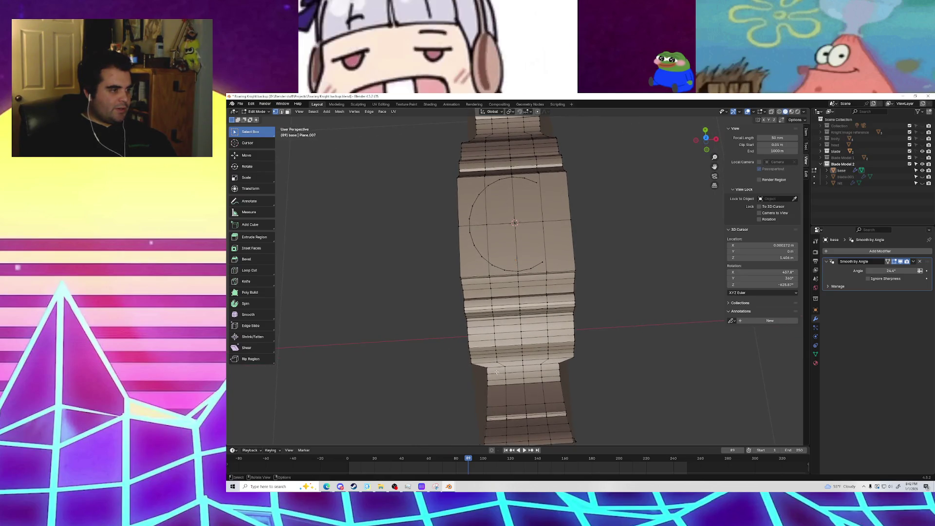
Step: Widen the selected loop along X and slightly enlarge another column loop
key(s)
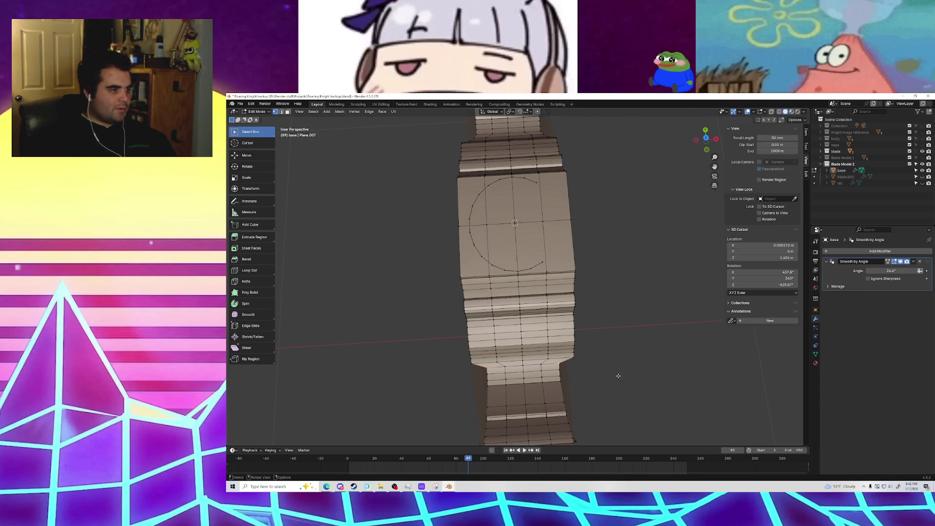
key(x)
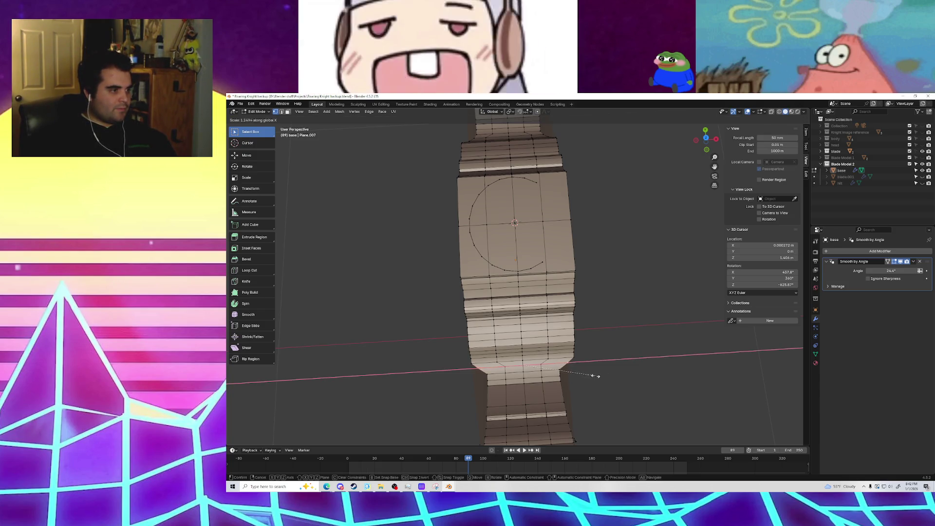
click(592, 376)
shift+click(491, 374)
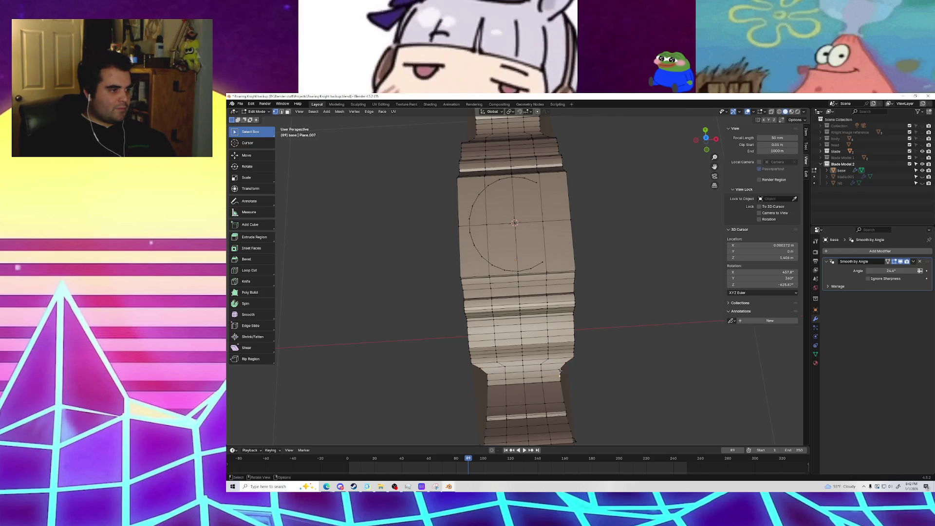
key(s)
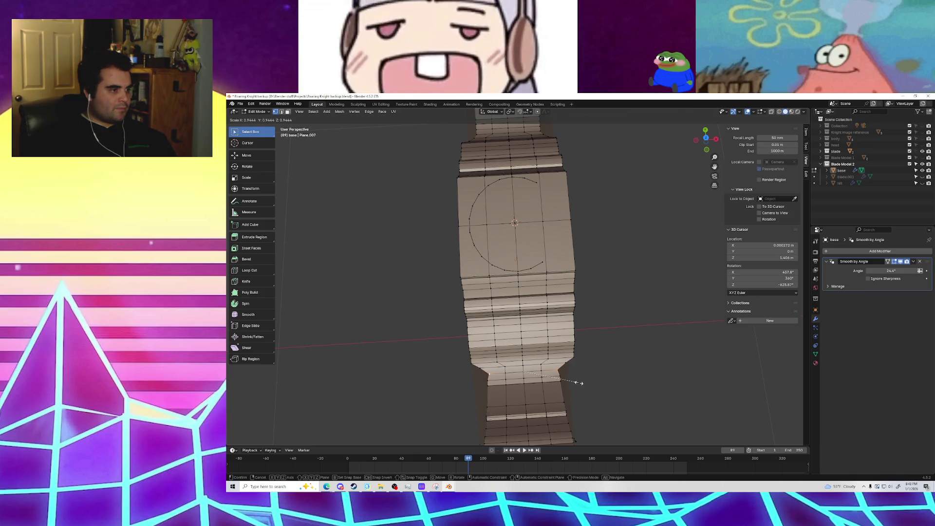
click(585, 383)
mouse_move(594, 387)
middle_down()
mouse_move(633, 360)
mouse_move(559, 389)
mouse_move(556, 361)
mouse_move(521, 372)
mouse_move(506, 364)
mouse_move(506, 341)
mouse_move(536, 321)
mouse_move(572, 317)
mouse_move(542, 335)
middle_up()
Step: Widen the selected loop along X in two passes
key(s)
key(x)
click(560, 390)
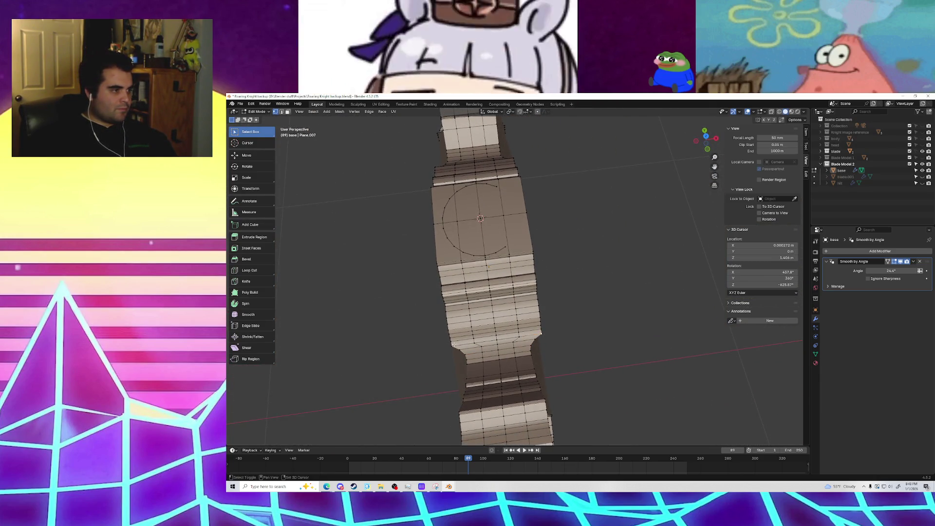
key(s)
key(x)
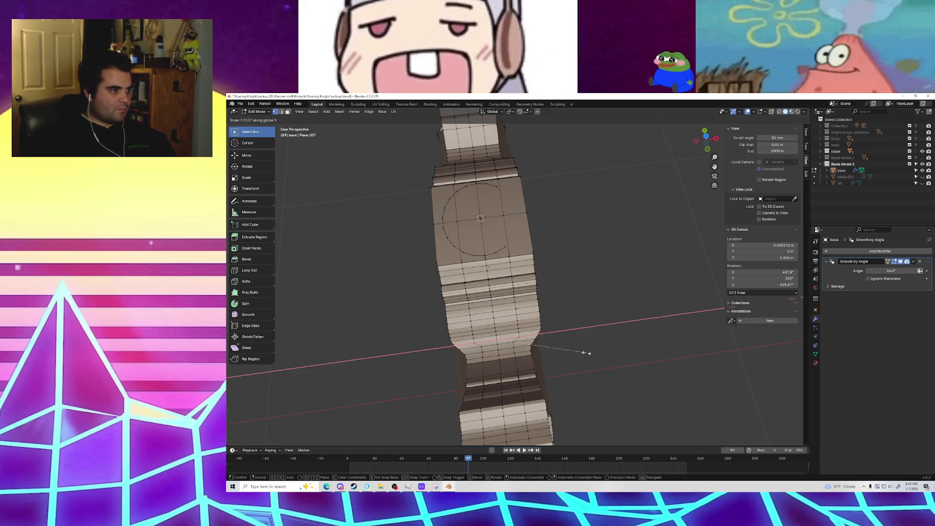
click(587, 353)
mouse_move(596, 369)
middle_down()
mouse_move(535, 354)
mouse_move(505, 367)
mouse_move(595, 370)
mouse_move(581, 374)
mouse_move(575, 338)
mouse_move(590, 282)
mouse_move(649, 289)
mouse_move(586, 357)
mouse_move(604, 383)
mouse_move(533, 300)
mouse_move(522, 339)
middle_up()
scroll(517, 359, up, 4)
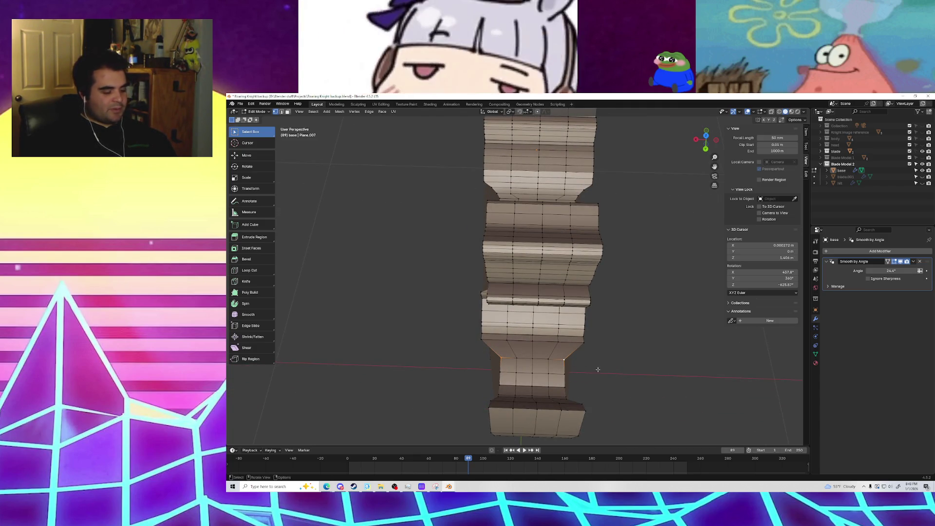
Step: Widen one more loop along X, then select a different vertex loop
key(s)
key(x)
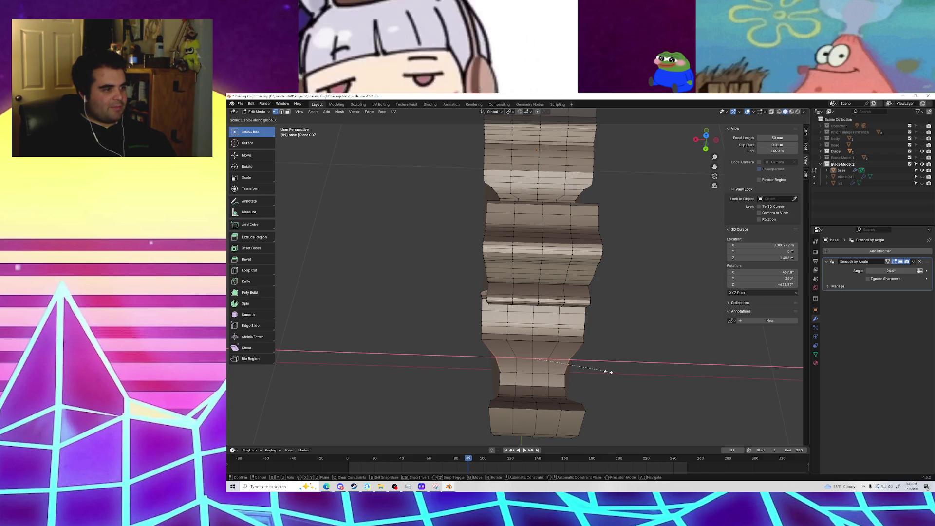
click(611, 373)
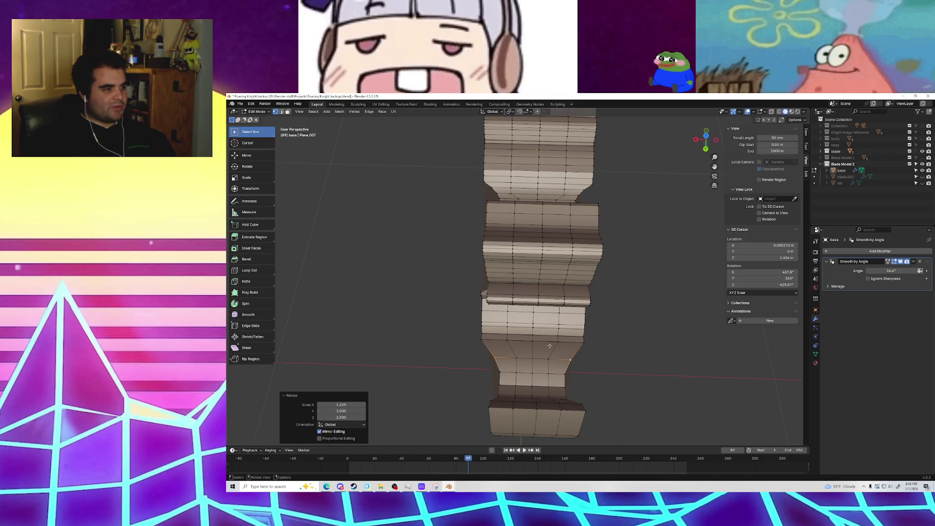
click(581, 343)
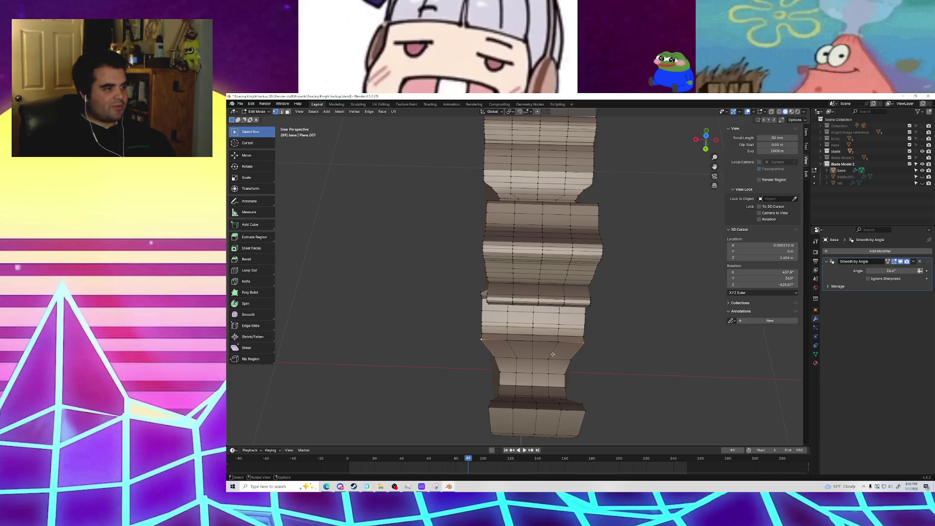
right_click(580, 346)
key(Escape)
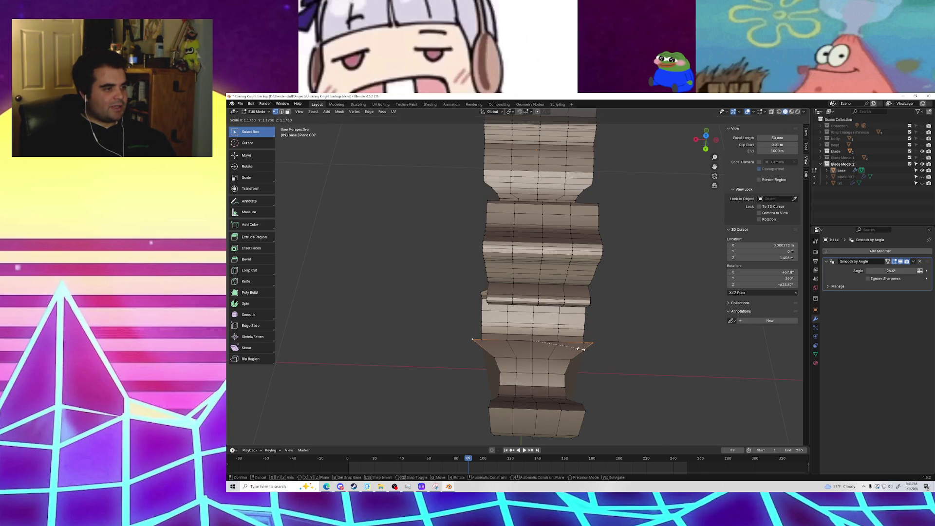
scroll(585, 341, up, 4)
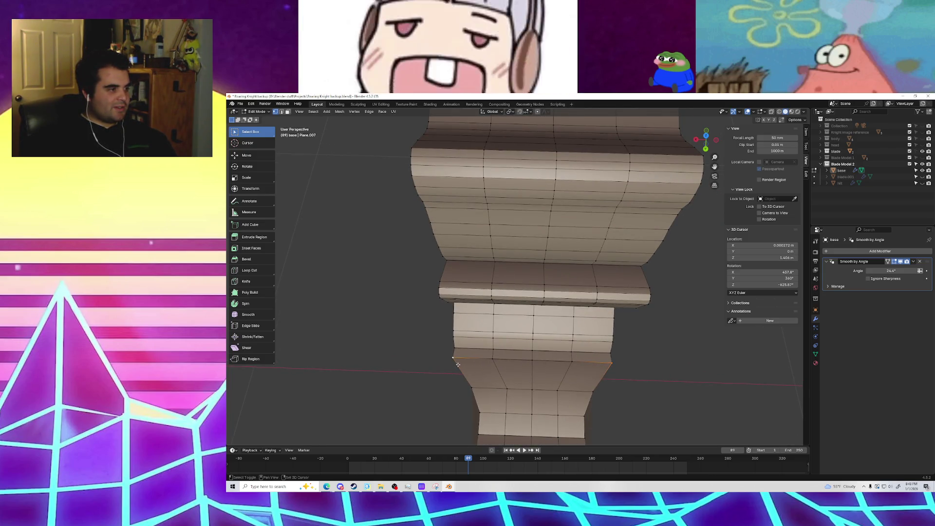
Step: Shrink the lower edge loop uniformly to about 0.8
key(s)
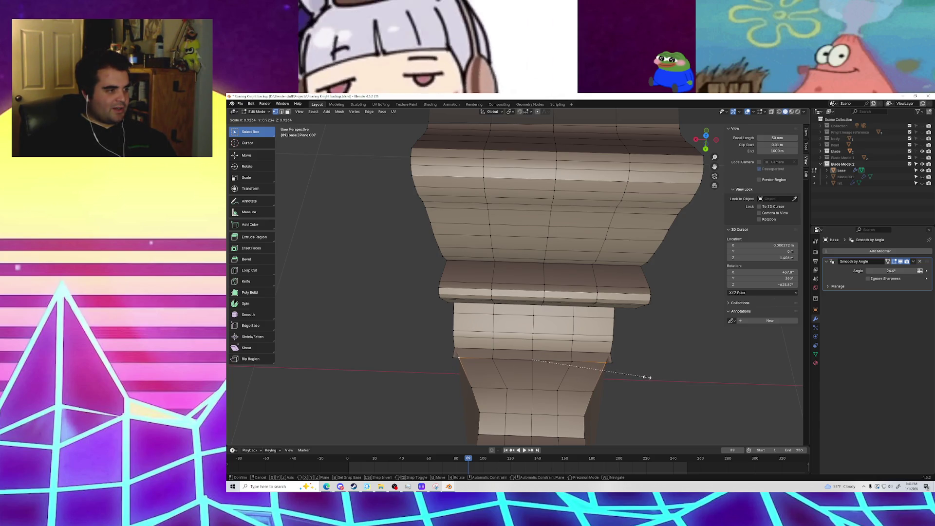
click(632, 377)
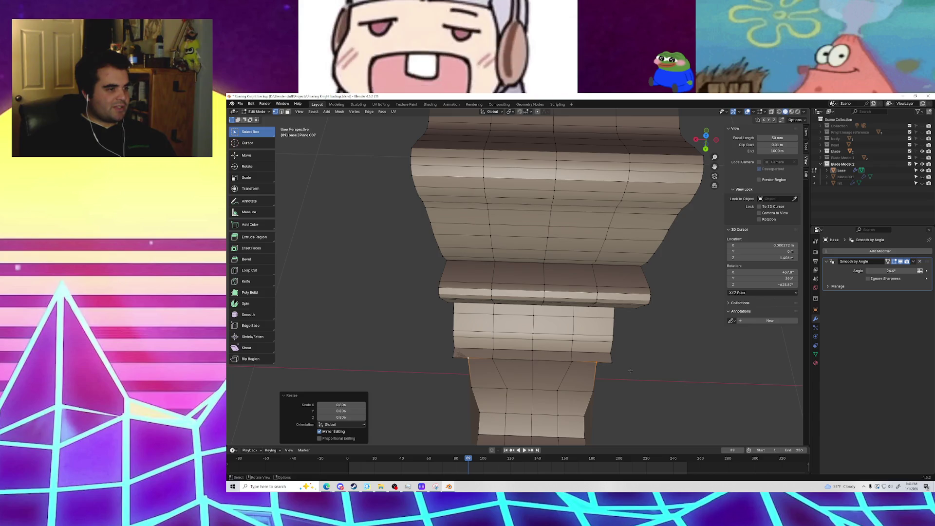
middle_drag(615, 365, 586, 344)
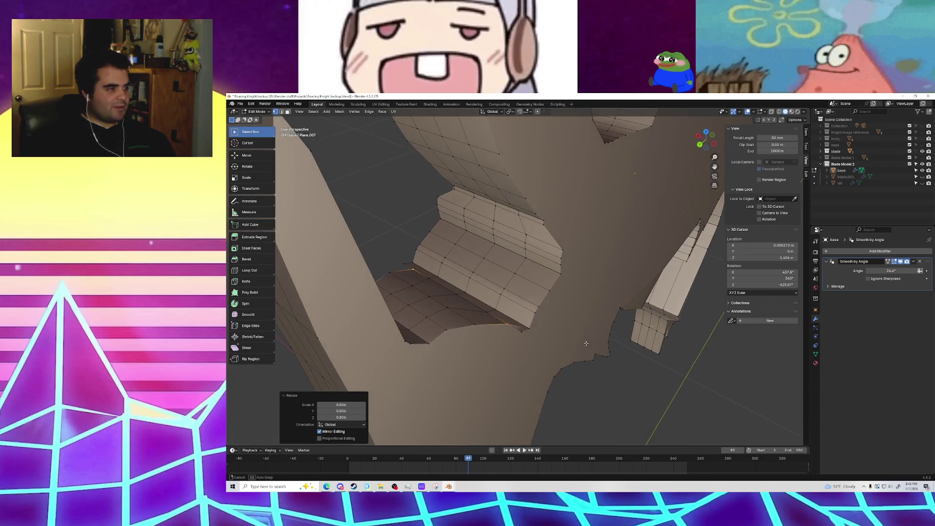
middle_drag(526, 335, 516, 364)
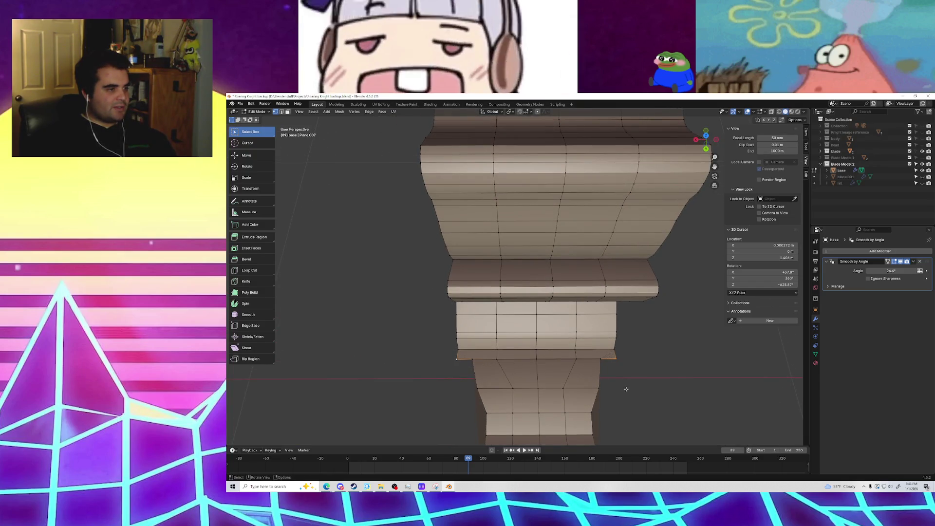
Step: Try an X-axis scale on the loop, then undo it
key(s)
key(x)
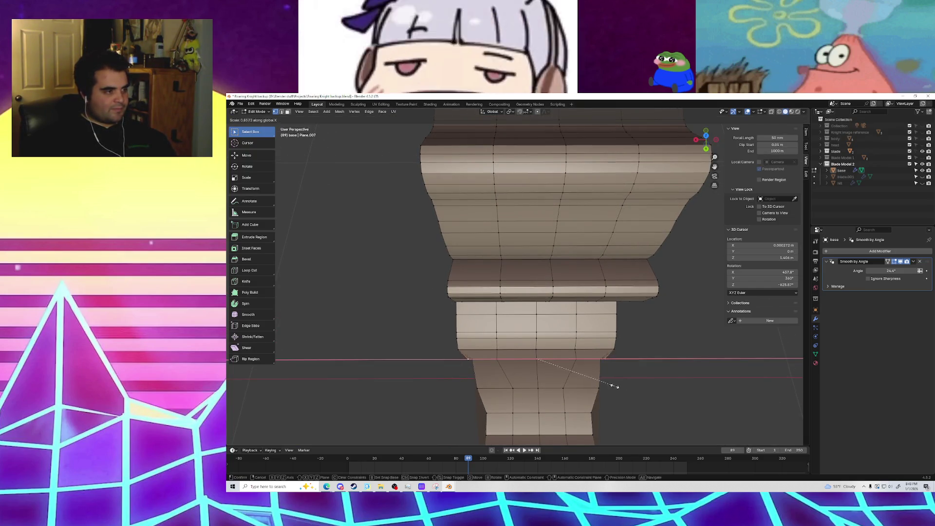
click(641, 384)
mouse_move(641, 382)
middle_down()
mouse_move(594, 334)
mouse_move(614, 362)
middle_up()
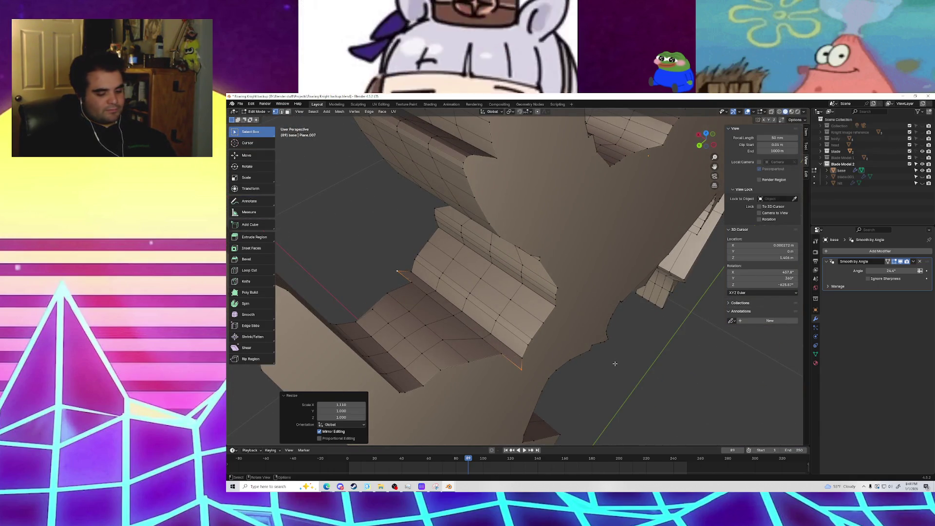
key(ctrl+z)
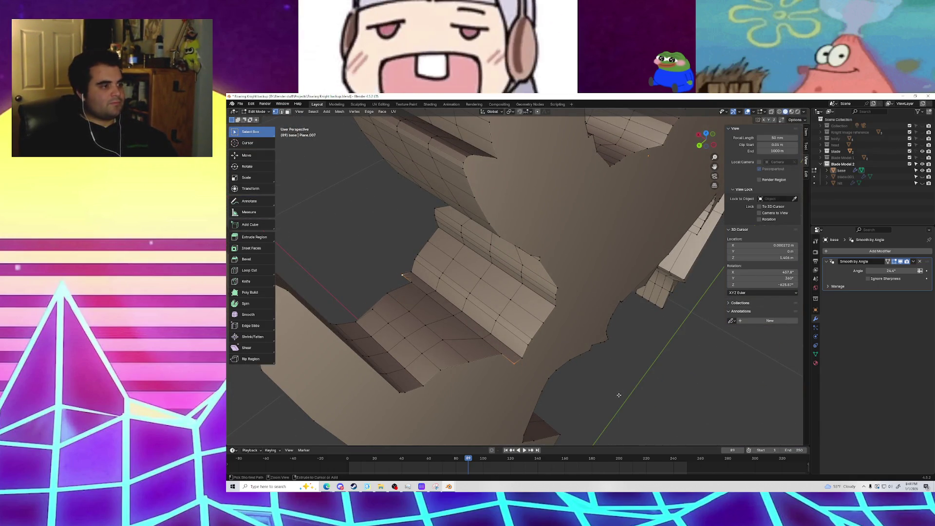
key(ctrl+z)
mouse_move(617, 397)
middle_down()
mouse_move(547, 316)
mouse_move(517, 371)
middle_up()
scroll(517, 371, down, 8)
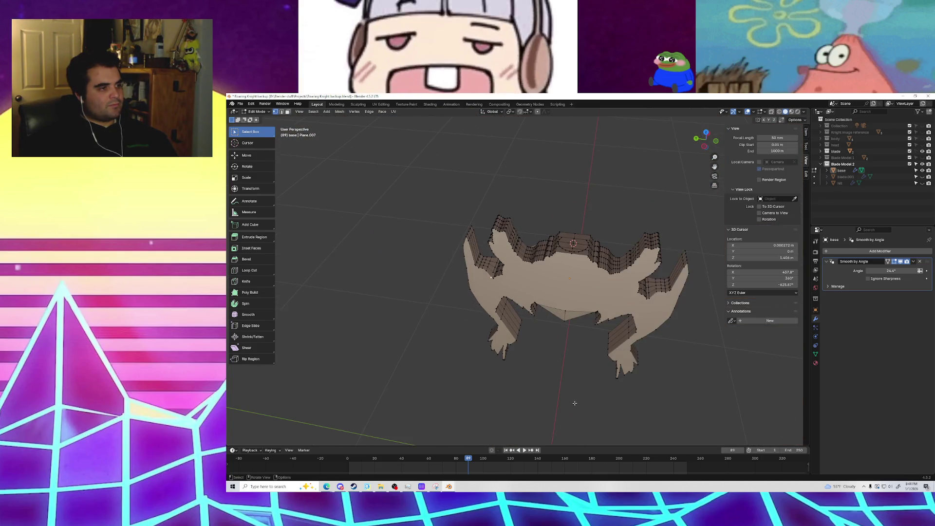
Step: Widen the selected body loop along X
mouse_move(575, 385)
middle_down()
mouse_move(555, 386)
mouse_move(624, 394)
mouse_move(681, 387)
mouse_move(277, 277)
mouse_move(766, 387)
mouse_move(522, 407)
middle_up()
scroll(522, 407, up, 4)
mouse_move(536, 365)
middle_down()
mouse_move(555, 341)
mouse_move(569, 353)
middle_up()
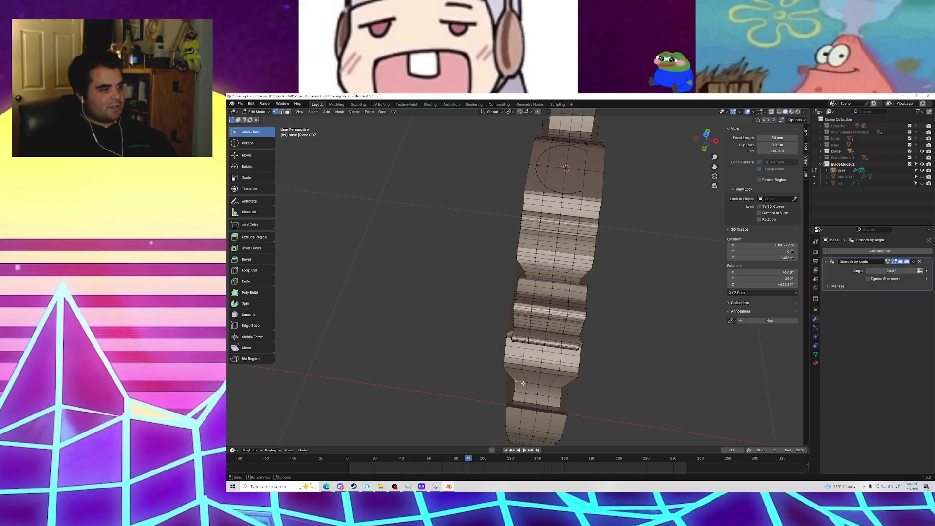
key(s)
key(x)
click(588, 396)
mouse_move(622, 378)
middle_down()
mouse_move(565, 372)
mouse_move(586, 277)
middle_up()
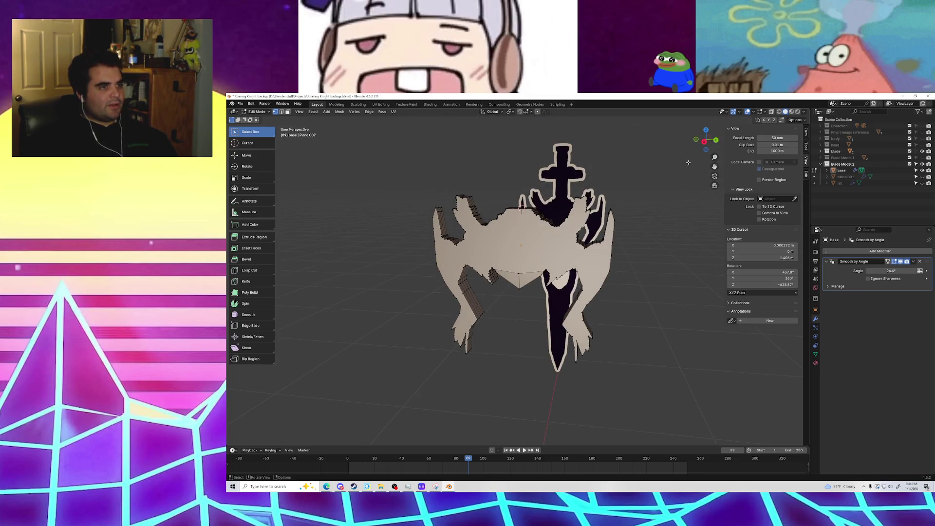
Step: Check the Right Ortho view, then unhide the blade.001 and hilt objects
click(704, 141)
middle_drag(613, 291, 581, 346)
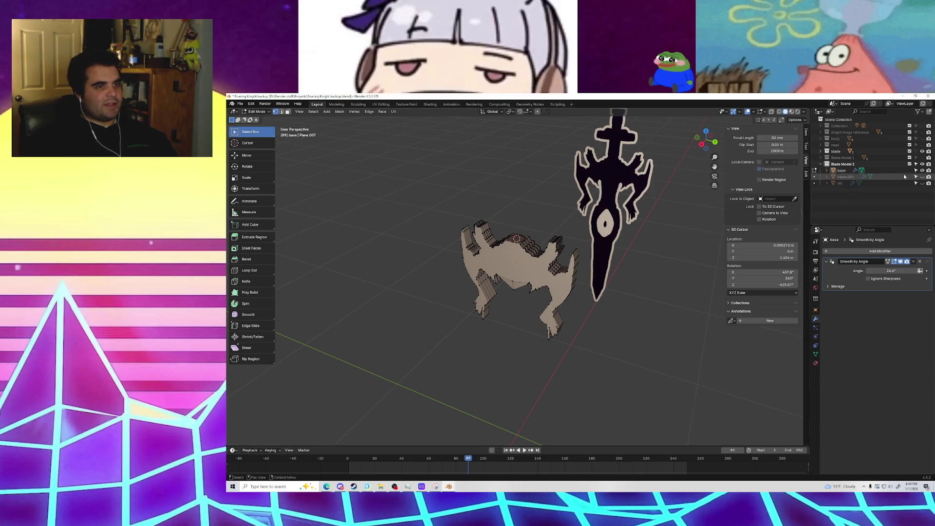
click(922, 176)
click(922, 183)
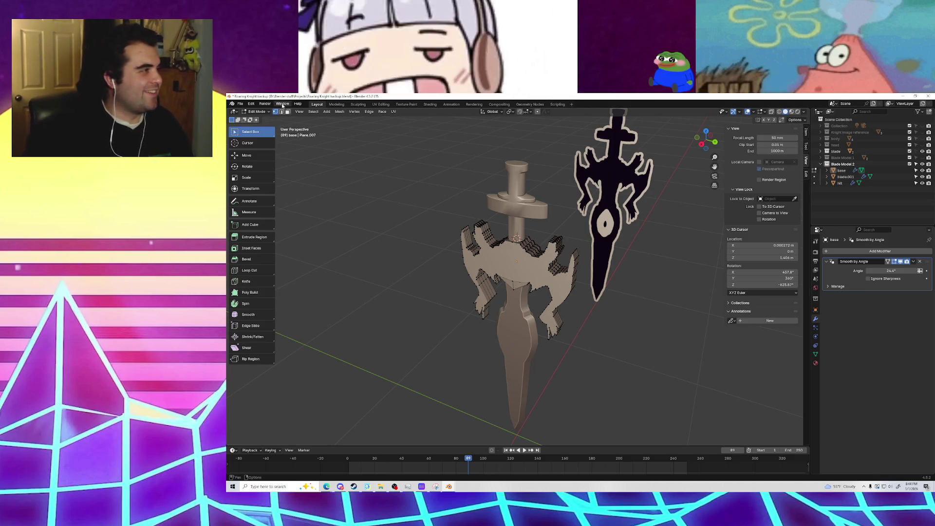
mouse_move(314, 126)
middle_down()
mouse_move(483, 261)
mouse_move(599, 253)
mouse_move(478, 274)
mouse_move(584, 291)
mouse_move(671, 225)
mouse_move(505, 255)
mouse_move(554, 271)
mouse_move(658, 254)
mouse_move(532, 300)
mouse_move(548, 317)
mouse_move(501, 290)
mouse_move(527, 292)
mouse_move(482, 284)
mouse_move(511, 273)
mouse_move(570, 278)
mouse_move(550, 258)
mouse_move(465, 238)
mouse_move(539, 255)
middle_up()
Step: Return to Object Mode and orbit to compare the sword with its silhouette reference
click(265, 112)
click(261, 118)
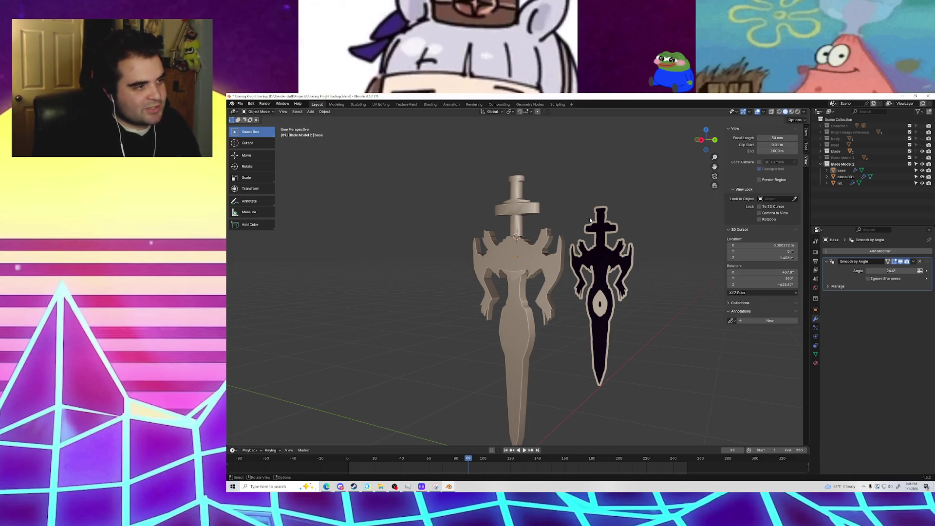
mouse_move(626, 247)
middle_down()
mouse_move(638, 247)
mouse_move(611, 236)
mouse_move(653, 250)
mouse_move(586, 268)
mouse_move(546, 264)
mouse_move(633, 256)
middle_up()
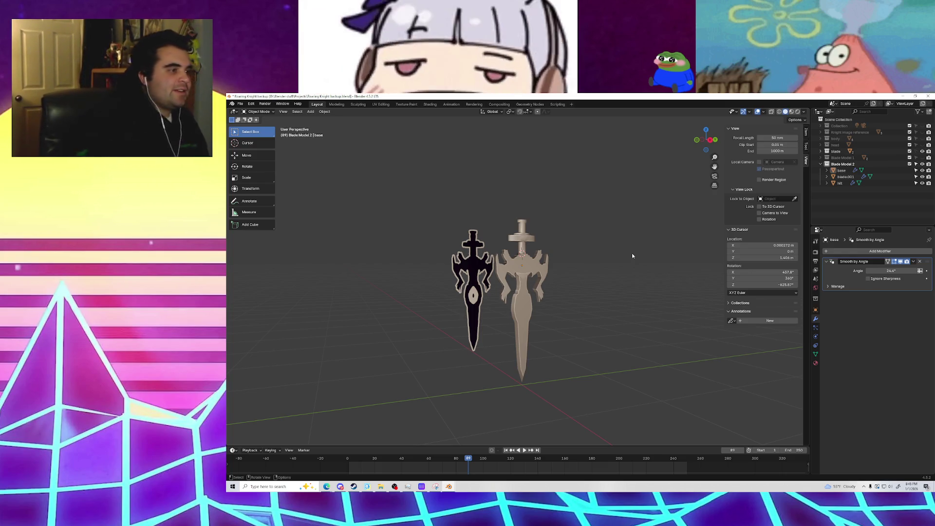
mouse_move(545, 293)
middle_down()
mouse_move(513, 306)
mouse_move(531, 304)
mouse_move(530, 316)
mouse_move(511, 292)
middle_up()
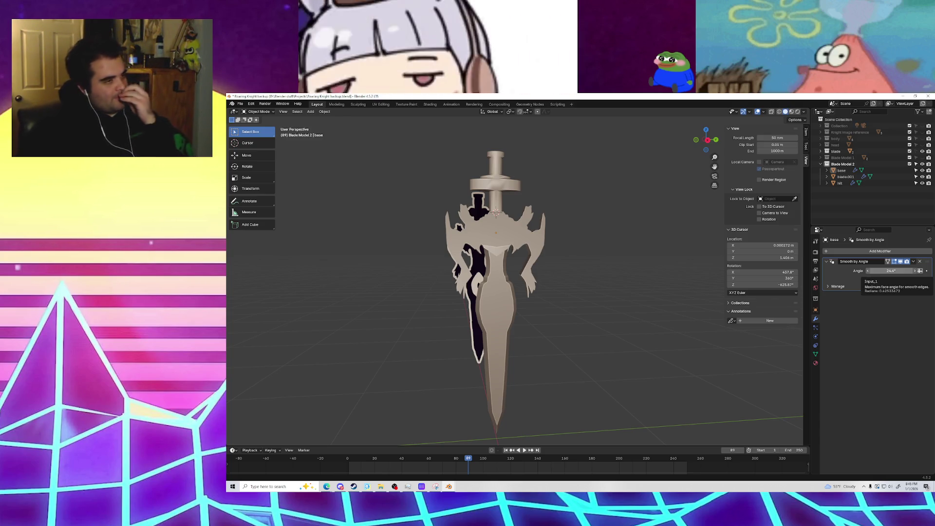
mouse_move(568, 340)
middle_down()
mouse_move(582, 314)
mouse_move(580, 326)
middle_up()
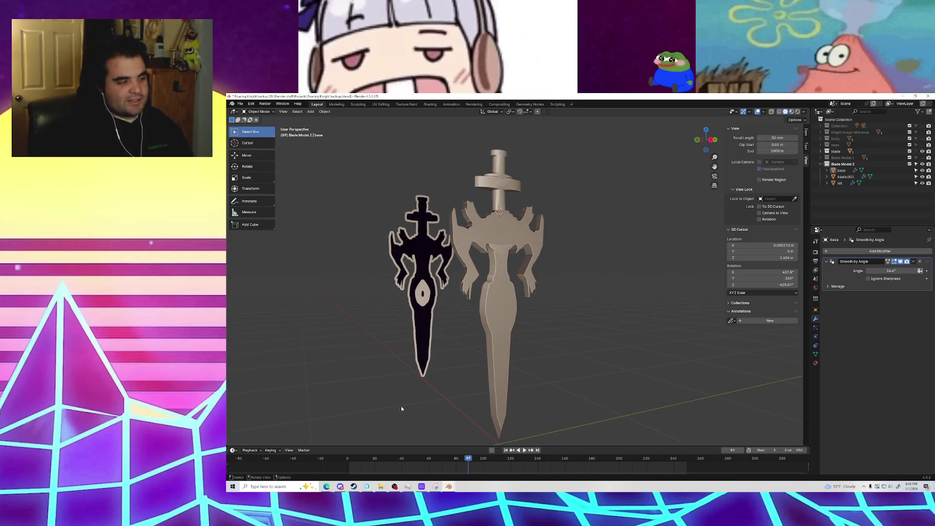
mouse_move(507, 336)
middle_down()
mouse_move(516, 328)
mouse_move(500, 320)
middle_up()
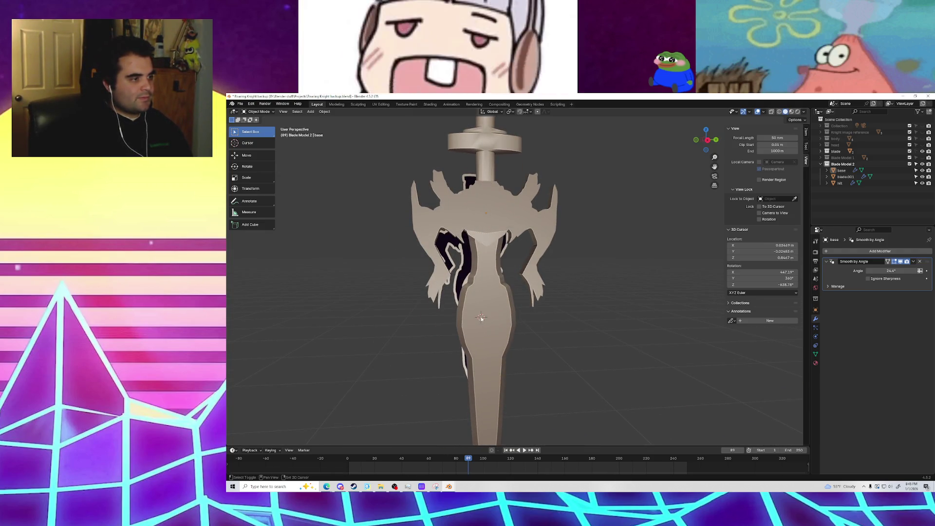
Step: Snap the 3D cursor inside the pale blade and collapse the Move adjustment panel
shift+right_drag(487, 318, 489, 319)
middle_drag(489, 319, 541, 338)
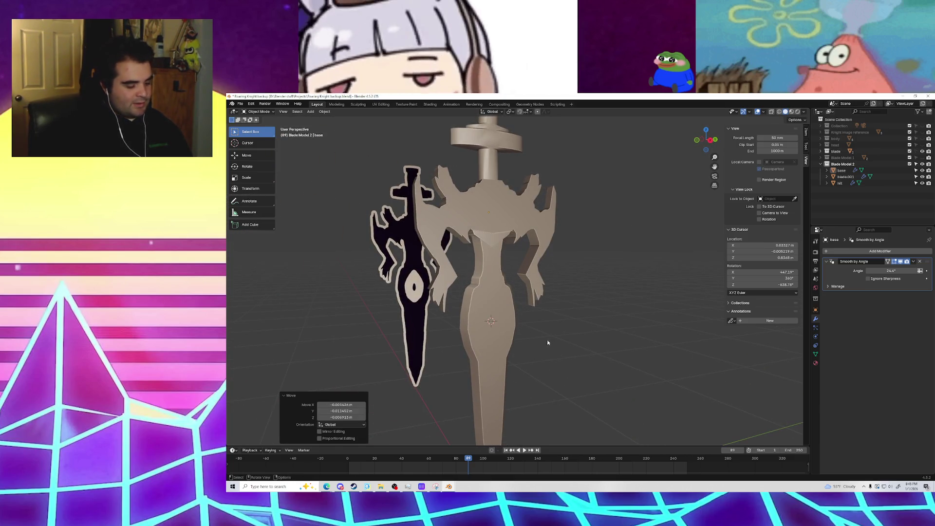
key(ctrl+a)
key(shift+s)
click(492, 336)
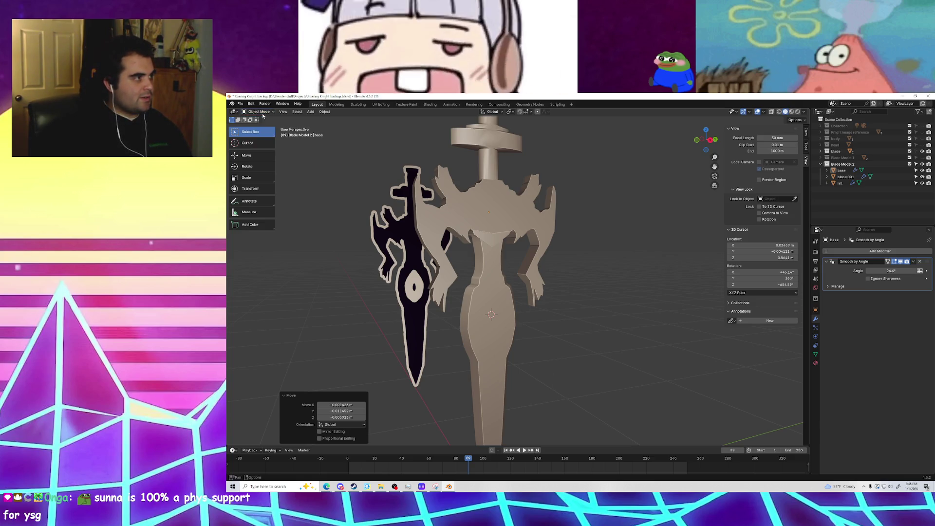
click(291, 396)
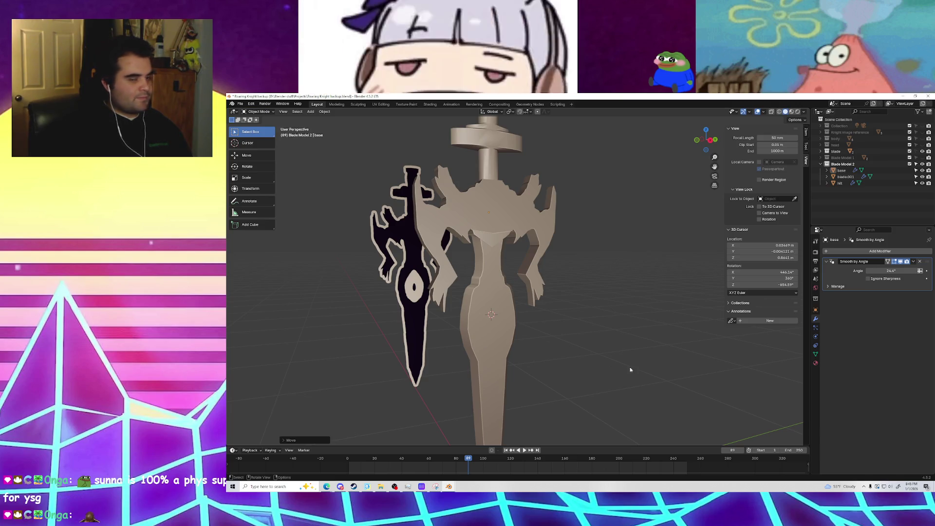
mouse_move(632, 365)
middle_down()
mouse_move(628, 357)
mouse_move(638, 365)
middle_up()
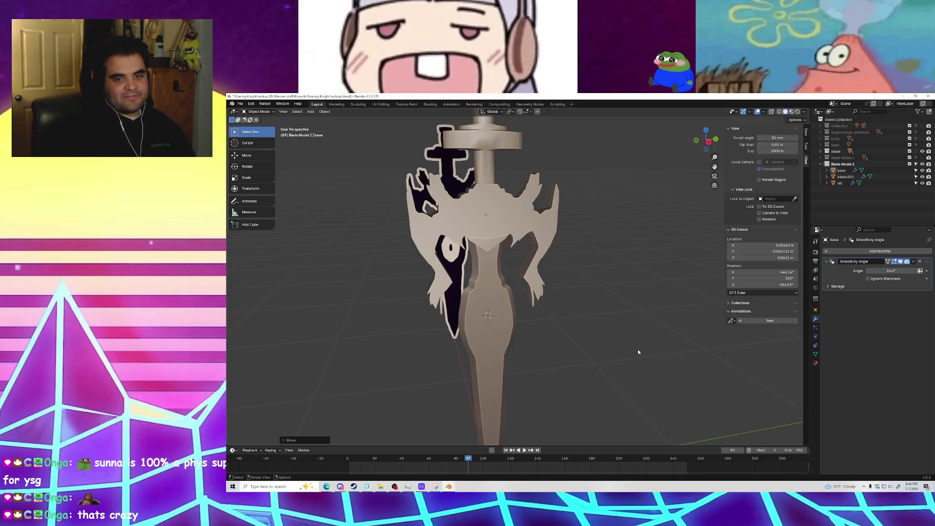
middle_drag(595, 342, 523, 317)
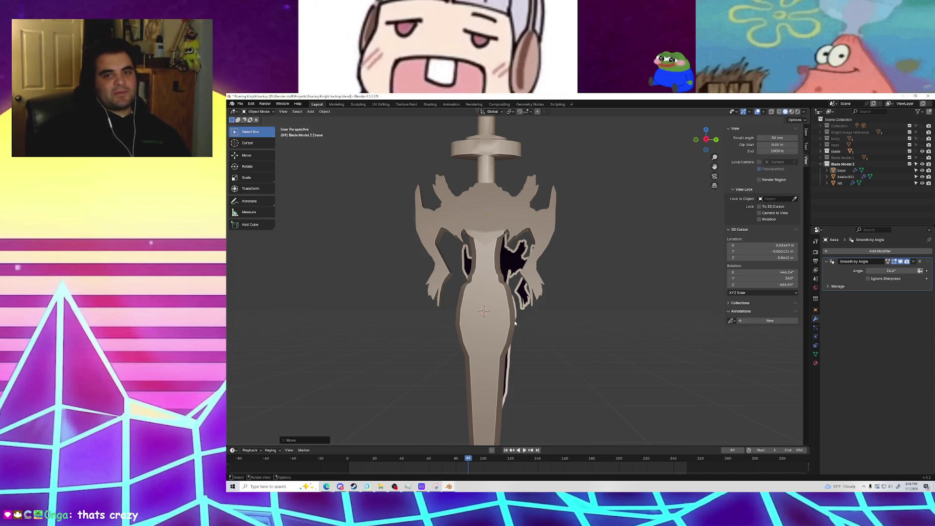
Step: Cancel the blade move and snap the 3D cursor to the selection
key(g)
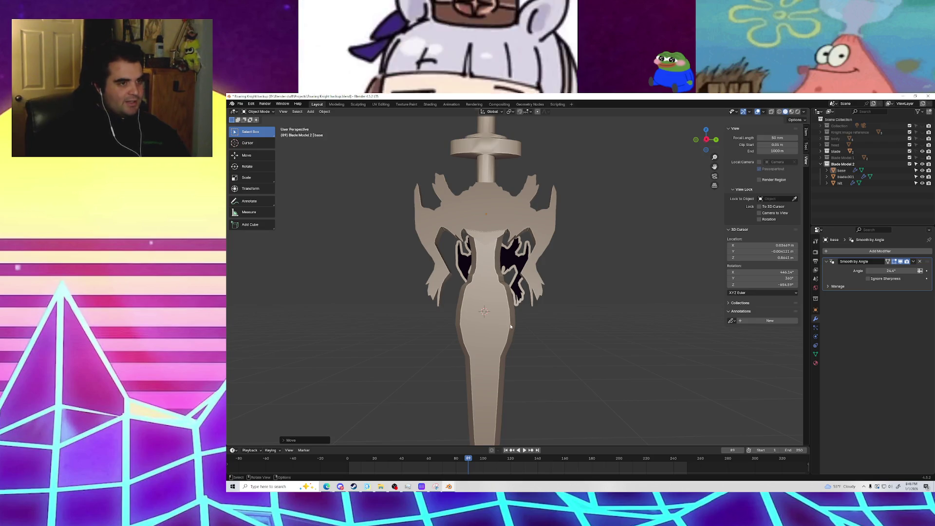
right_click(528, 332)
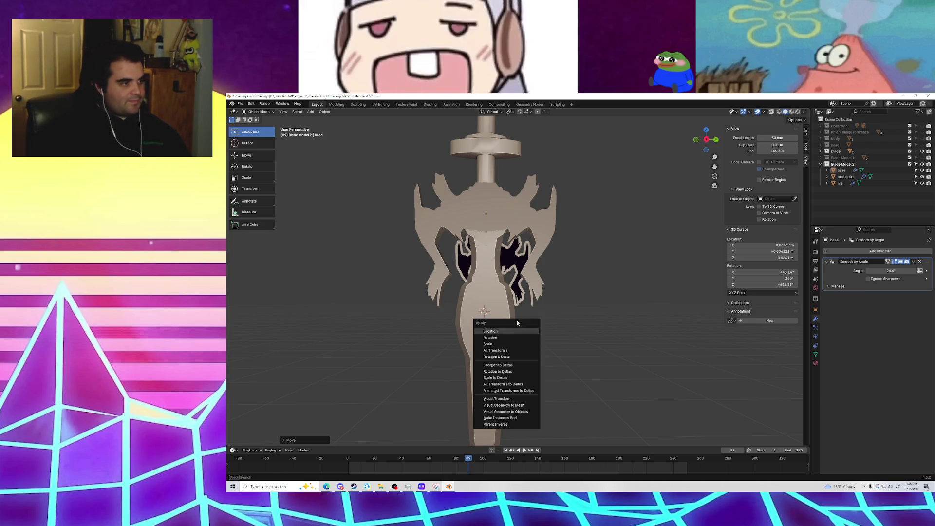
right_click(575, 315)
key(Escape)
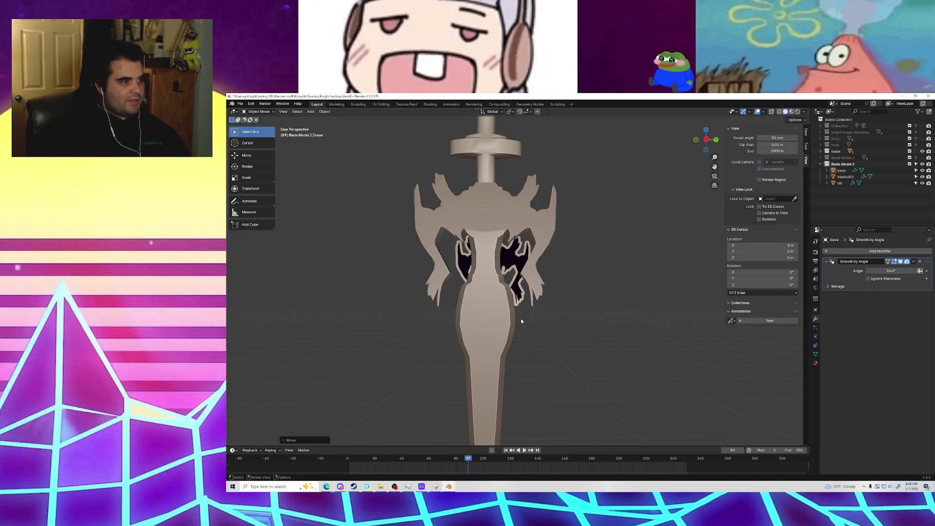
key(shift+s)
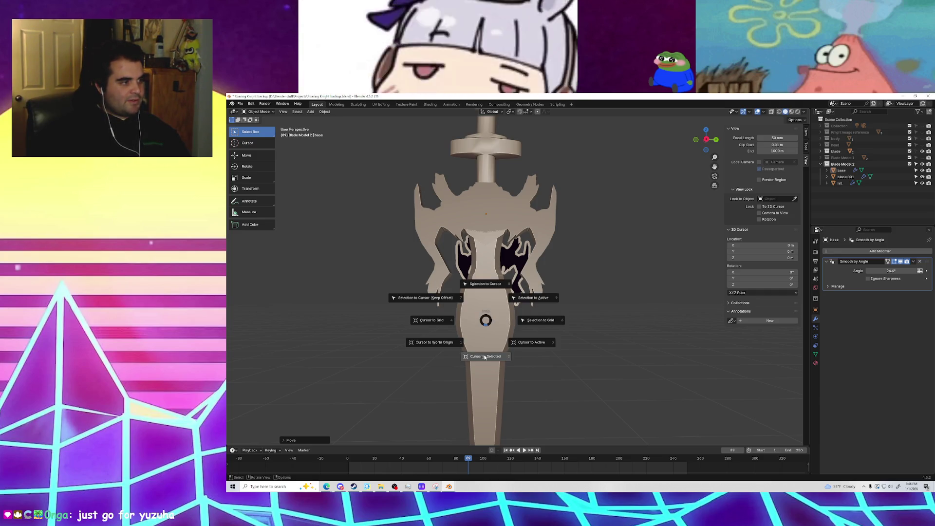
click(484, 357)
right_click(485, 317)
key(Escape)
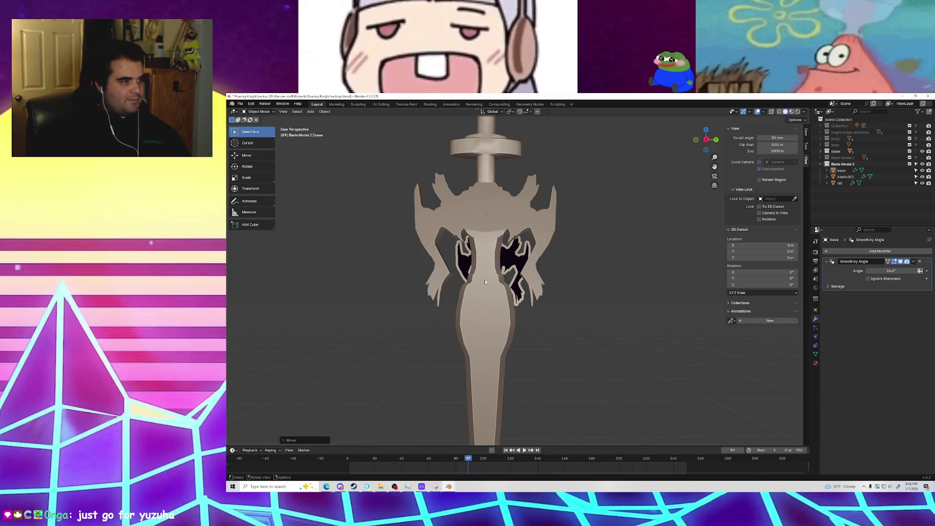
key(shift+s)
click(482, 356)
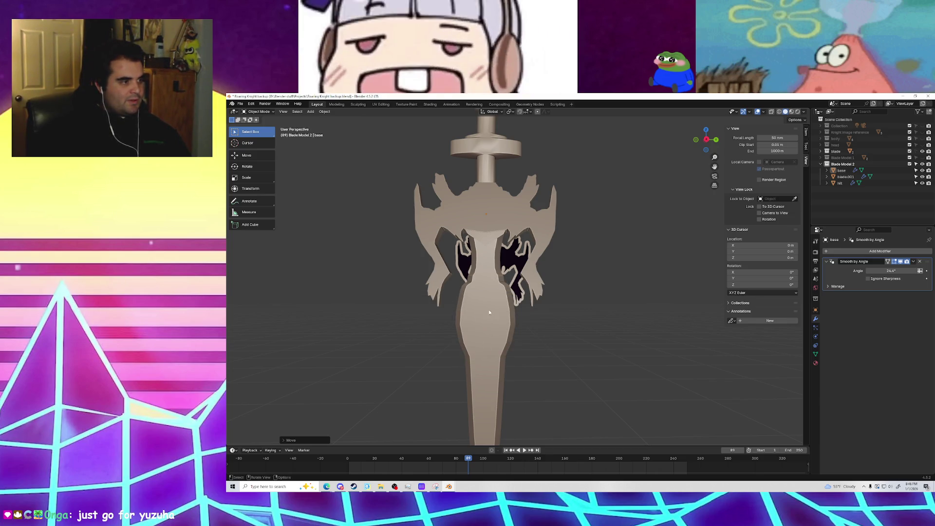
middle_drag(482, 356, 547, 333)
Step: Place the 3D cursor on the sword body's front surface with the Cursor tool, then return to Select Box
click(245, 144)
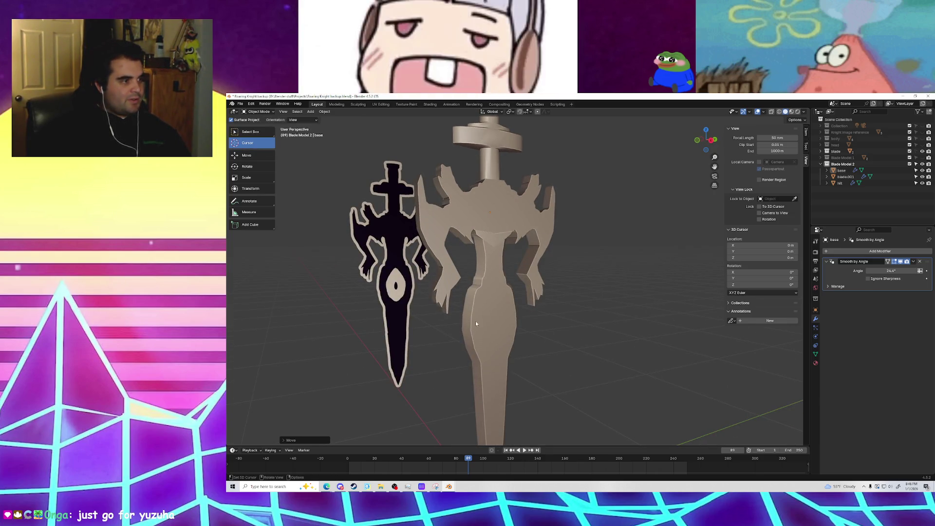
click(498, 327)
mouse_move(530, 332)
middle_down()
mouse_move(600, 344)
mouse_move(539, 338)
middle_up()
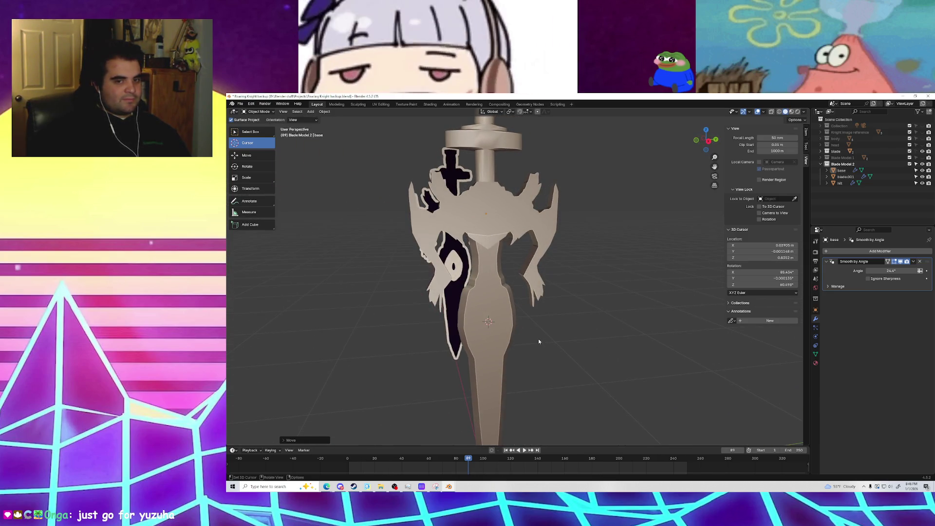
click(257, 132)
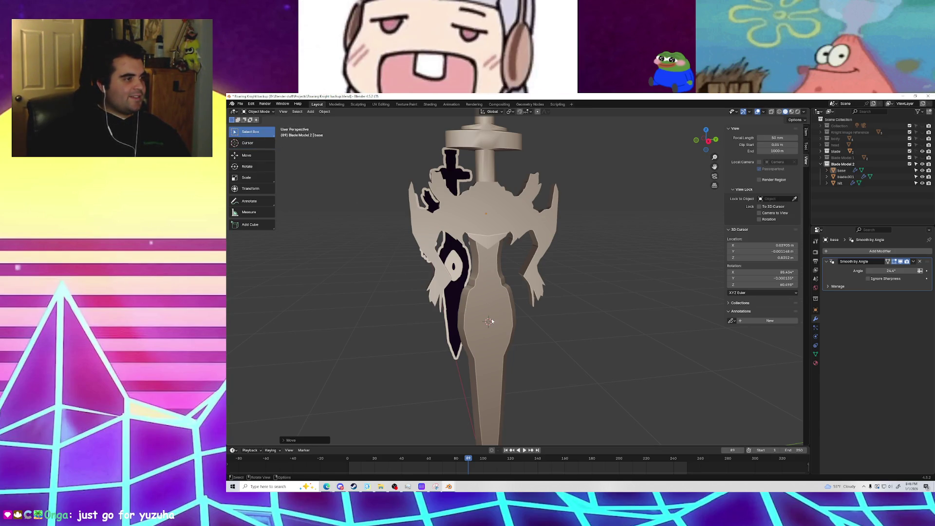
middle_drag(492, 320, 560, 336)
key(ctrl+a)
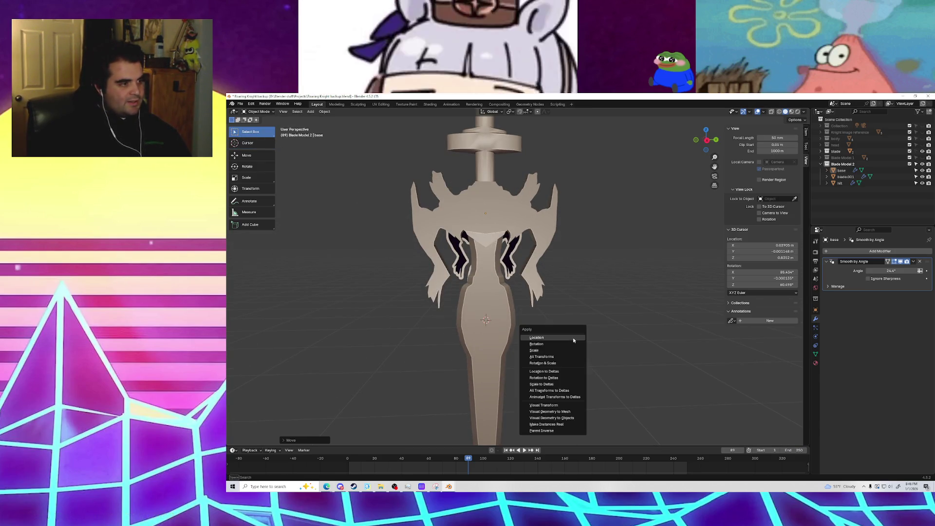
key(shift+a)
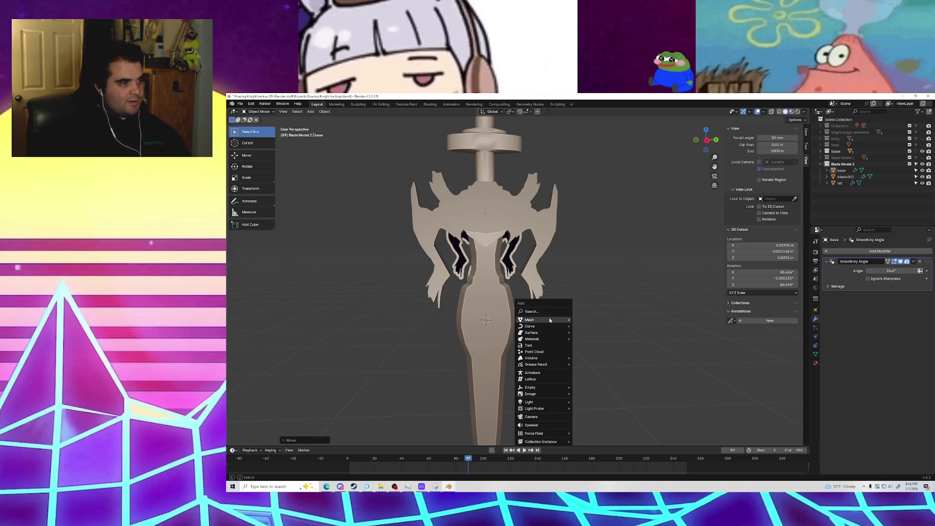
mouse_move(550, 320)
click(589, 333)
right_click(587, 335)
key(ctrl+z)
key(shift+a)
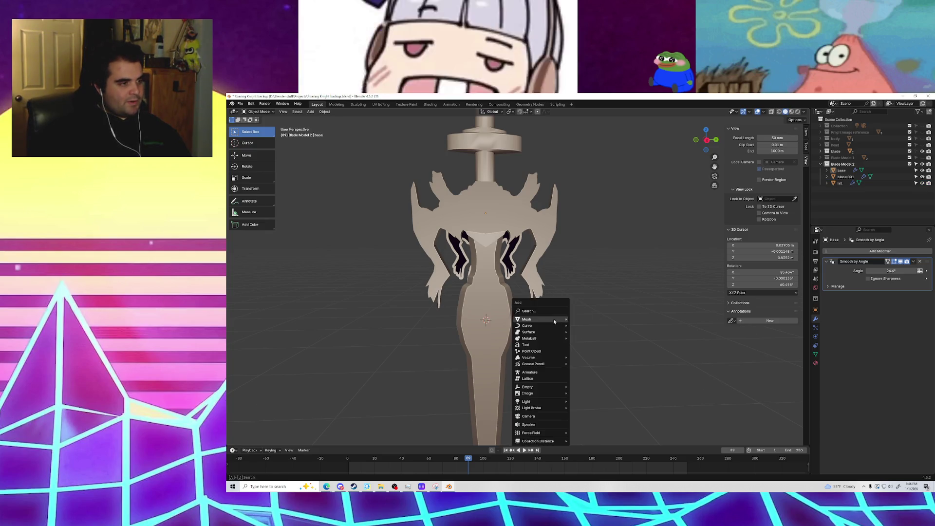
mouse_move(545, 321)
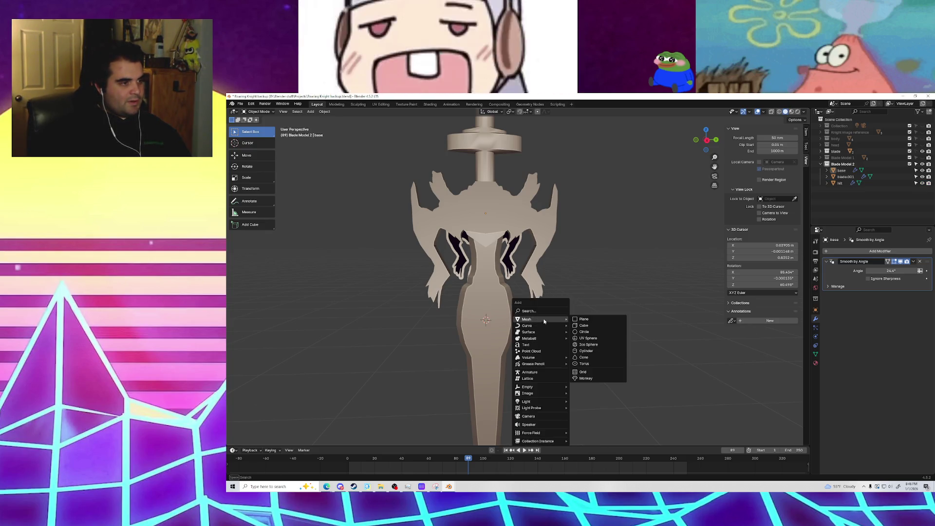
click(595, 339)
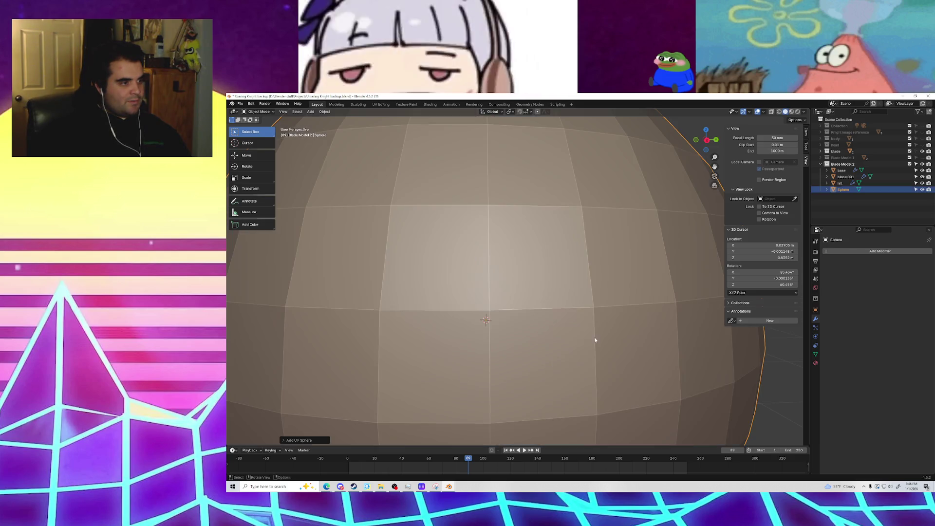
scroll(513, 333, down, 4)
key(s)
click(500, 298)
scroll(471, 277, up, 10)
middle_drag(472, 278, 454, 291)
key(g)
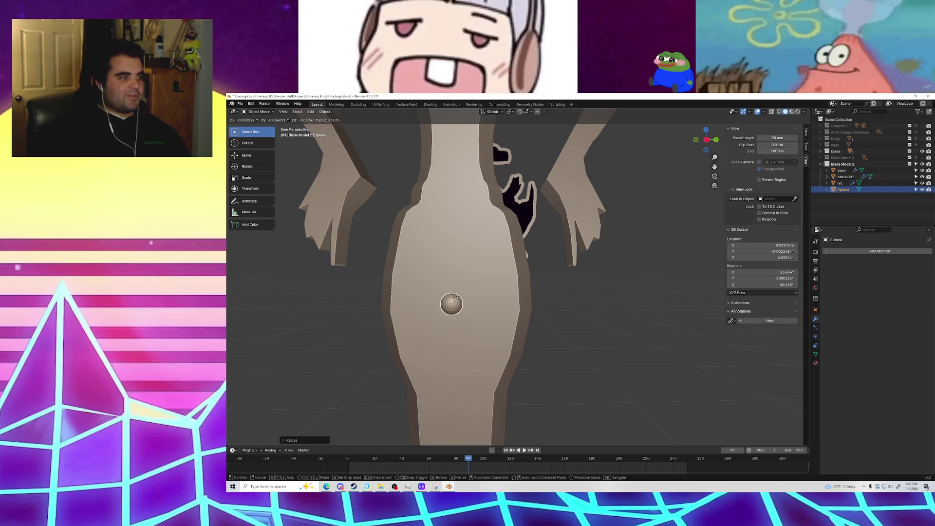
key(Escape)
key(ctrl+z)
key(ctrl+z)
key(ctrl+z)
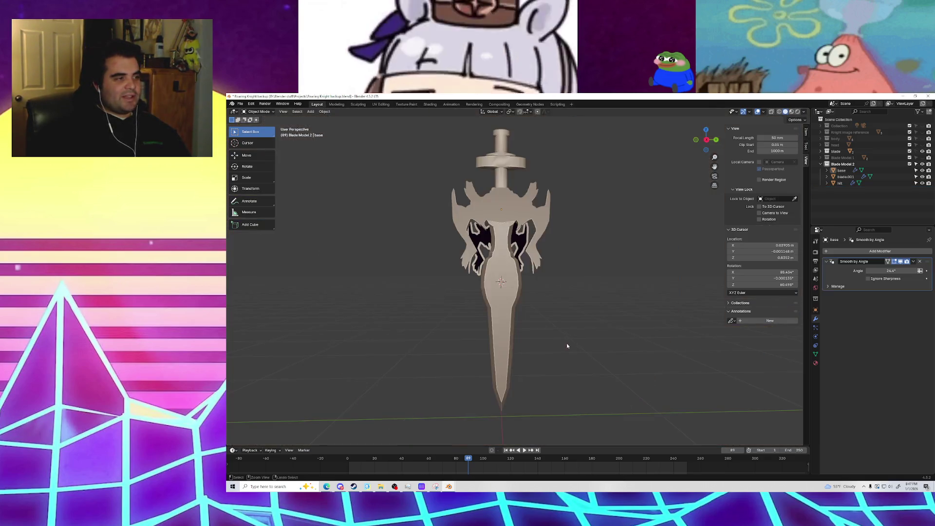
Step: Save the Roaring Knight backup file from the File menu and with Ctrl+S
mouse_move(561, 324)
middle_down()
mouse_move(529, 305)
mouse_move(585, 307)
mouse_move(528, 312)
mouse_move(446, 271)
mouse_move(445, 288)
mouse_move(489, 305)
mouse_move(447, 306)
mouse_move(452, 313)
middle_up()
scroll(513, 306, up, 2)
scroll(480, 299, down, 4)
scroll(452, 312, up, 2)
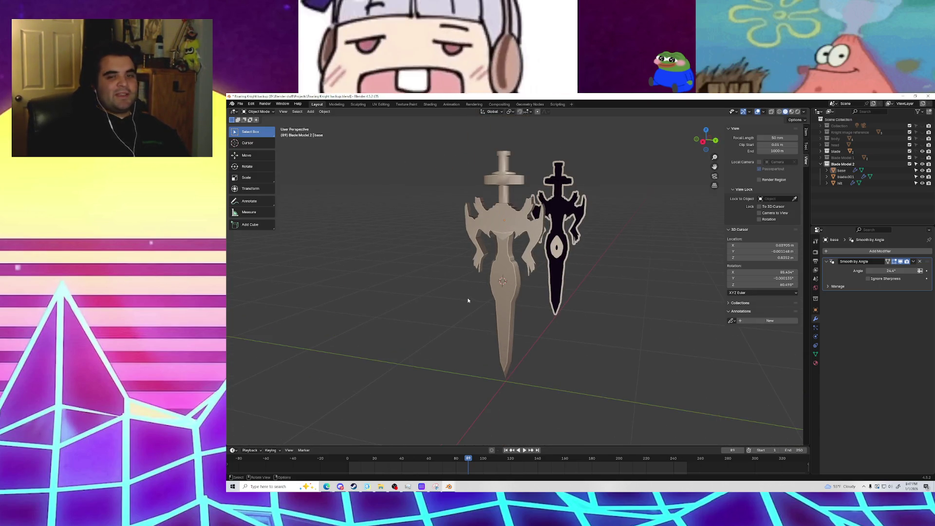
click(239, 105)
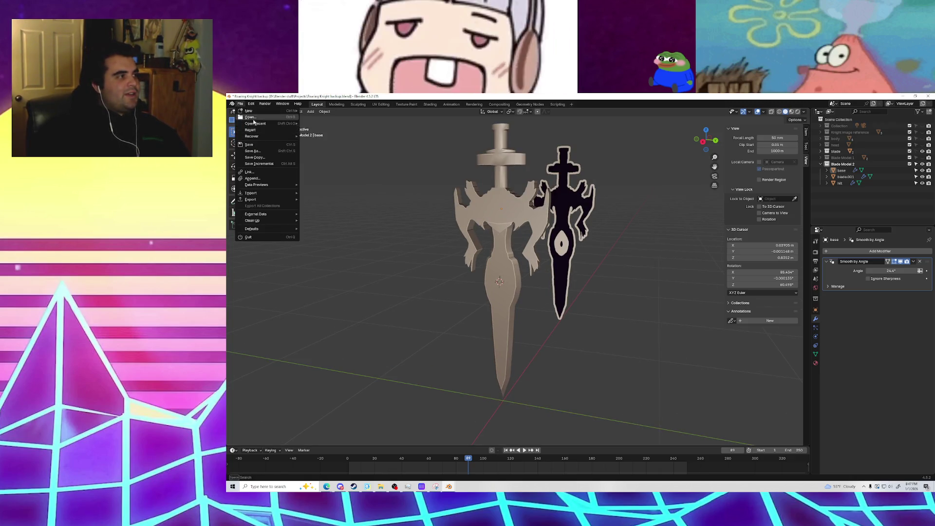
click(249, 112)
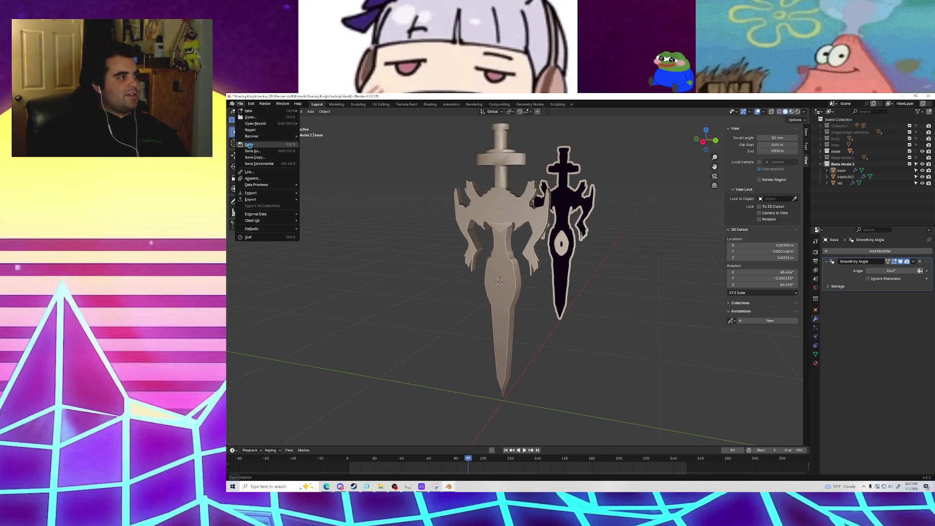
key(ctrl+s)
Step: Box-select the base, blade.001 and hilt objects, then deselect them
mouse_move(396, 249)
middle_down()
mouse_move(436, 253)
mouse_move(384, 289)
mouse_move(380, 242)
mouse_move(442, 221)
mouse_move(523, 242)
mouse_move(357, 234)
mouse_move(457, 277)
mouse_move(440, 263)
mouse_move(518, 253)
mouse_move(487, 254)
mouse_move(507, 253)
middle_up()
scroll(457, 263, up, 3)
drag(529, 361, 465, 169)
middle_drag(465, 169, 512, 262)
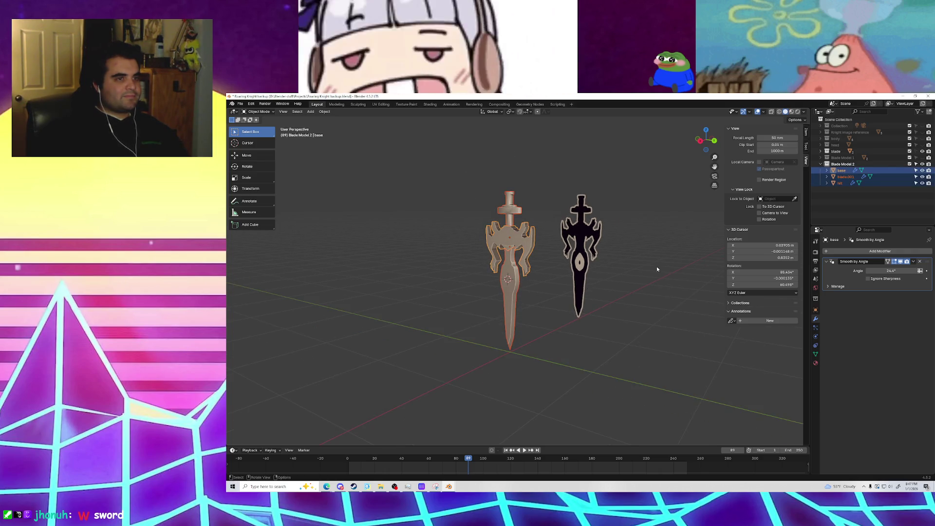
click(658, 282)
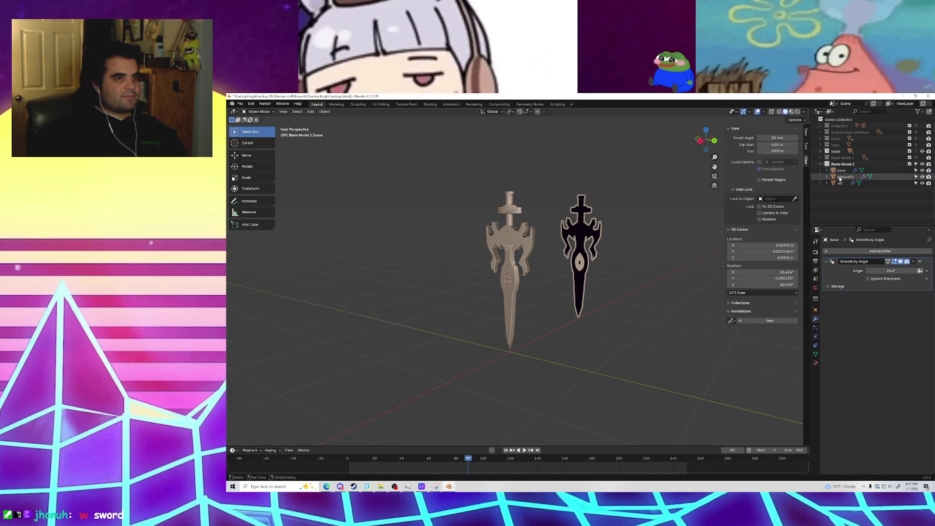
Step: Hide the dark reference blade using its outliner eye icon
click(921, 152)
click(922, 151)
click(922, 152)
Step: Show Blade Model 1 to compare it with the new sword, then hide it again
click(922, 158)
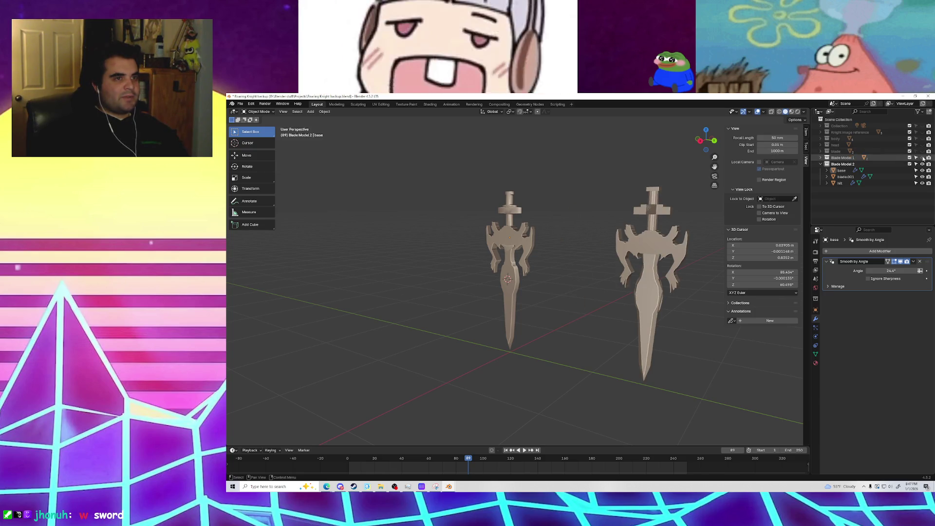
mouse_move(639, 256)
middle_down()
mouse_move(558, 258)
mouse_move(564, 273)
mouse_move(640, 268)
mouse_move(544, 236)
mouse_move(536, 247)
mouse_move(546, 267)
mouse_move(566, 266)
mouse_move(514, 248)
mouse_move(566, 259)
mouse_move(572, 246)
mouse_move(615, 288)
mouse_move(573, 275)
mouse_move(628, 282)
middle_up()
mouse_move(629, 283)
middle_down()
mouse_move(533, 273)
mouse_move(576, 294)
mouse_move(592, 289)
mouse_move(519, 266)
mouse_move(585, 287)
mouse_move(602, 275)
mouse_move(522, 257)
mouse_move(487, 214)
mouse_move(521, 208)
mouse_move(451, 201)
mouse_move(428, 211)
mouse_move(429, 222)
mouse_move(469, 218)
mouse_move(470, 199)
mouse_move(461, 201)
mouse_move(473, 257)
mouse_move(407, 224)
mouse_move(572, 218)
mouse_move(535, 242)
mouse_move(618, 279)
mouse_move(622, 257)
mouse_move(650, 263)
mouse_move(639, 284)
mouse_move(623, 288)
mouse_move(499, 263)
mouse_move(539, 272)
middle_up()
scroll(473, 257, up, 4)
scroll(490, 223, down, 5)
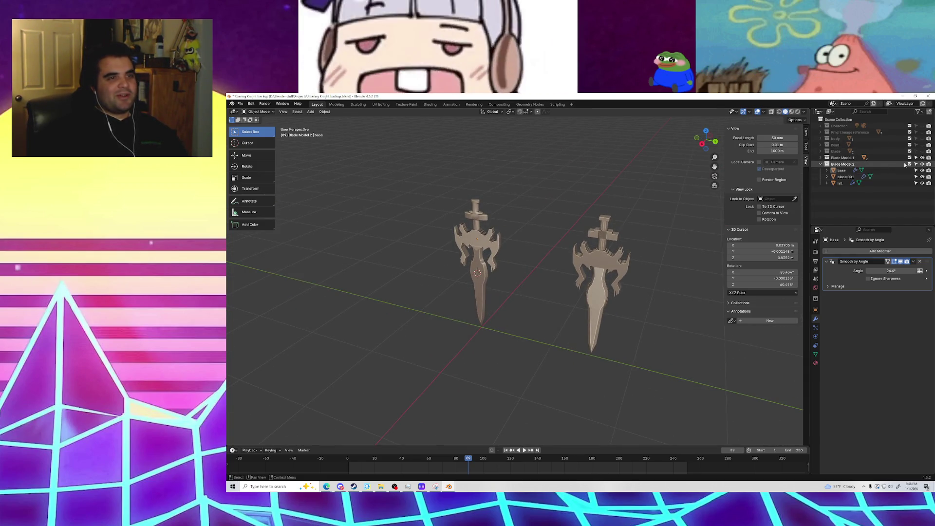
click(922, 158)
middle_drag(615, 289, 638, 277)
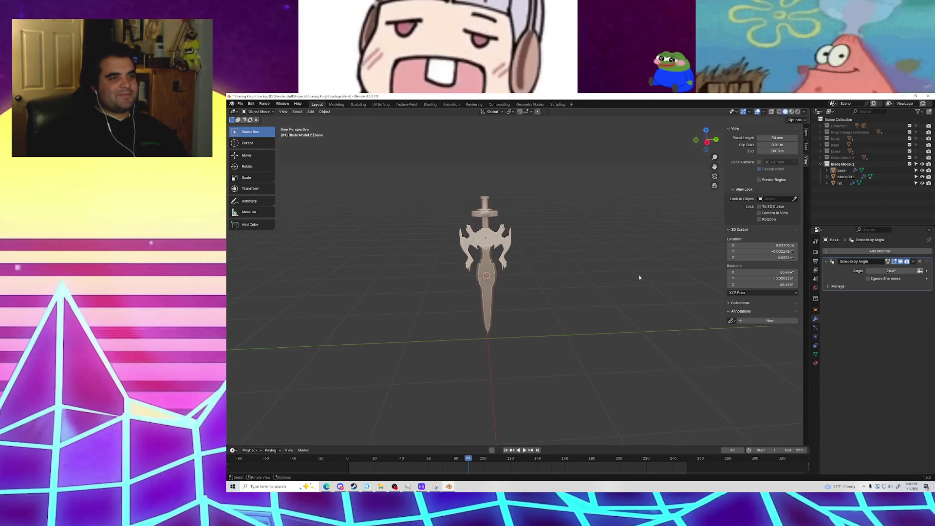
Step: Select the Blade Model 2 sword and move it to the right in right-side view
click(848, 164)
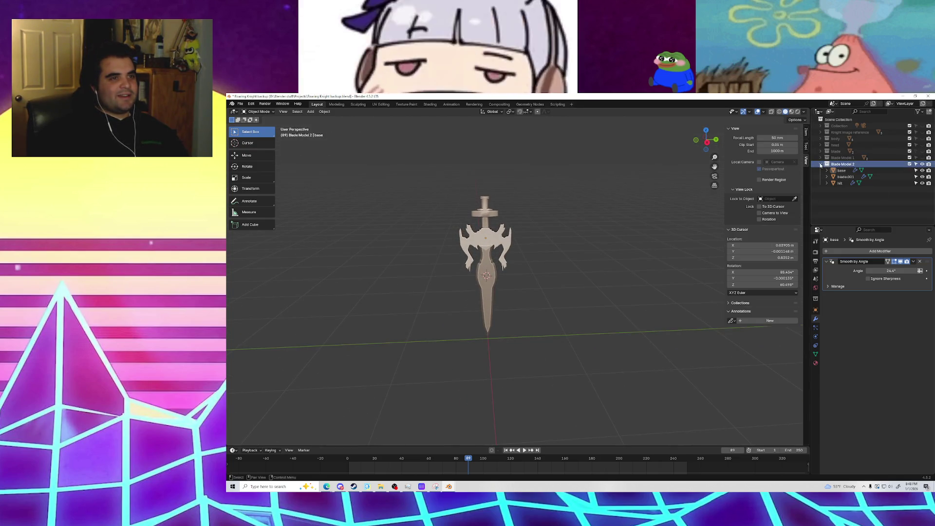
key(a)
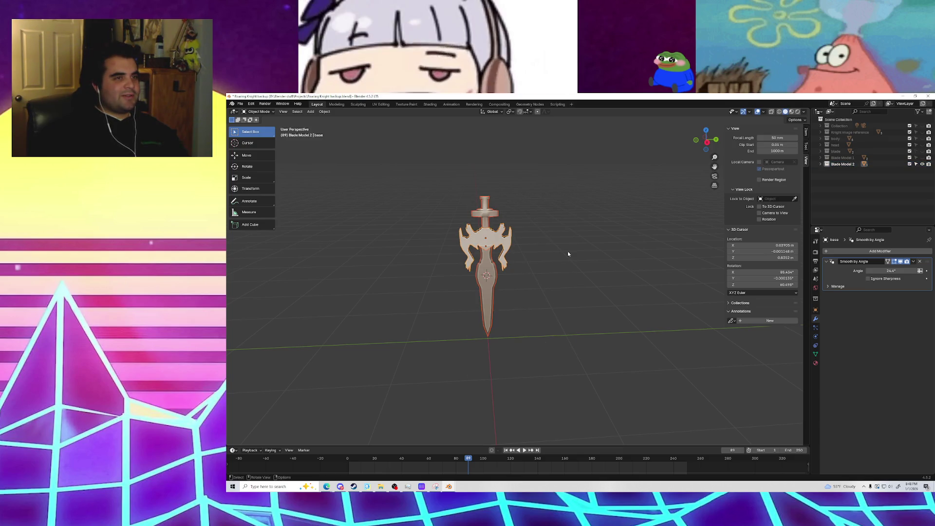
click(707, 143)
key(g)
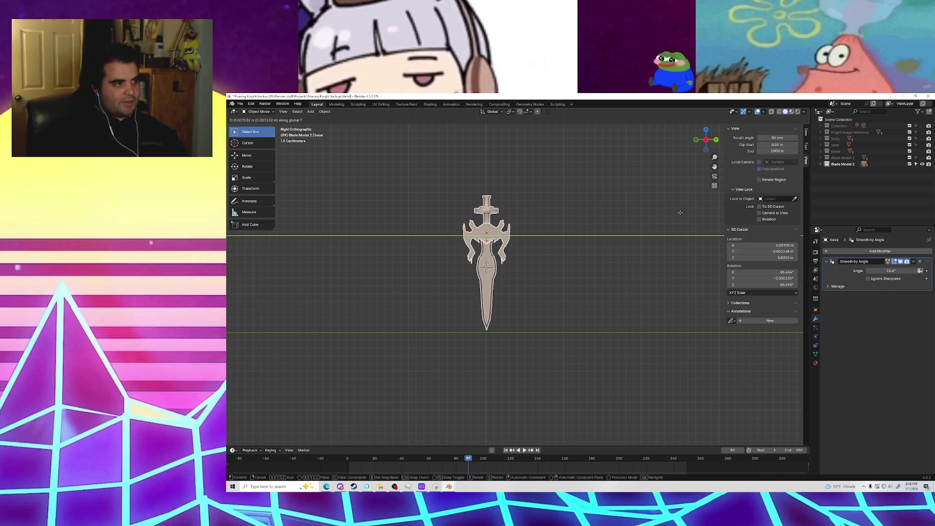
click(381, 270)
Step: Hide the moved Blade Model 2 sword so the scene is empty
scroll(382, 270, down, 1)
middle_drag(382, 271, 452, 276)
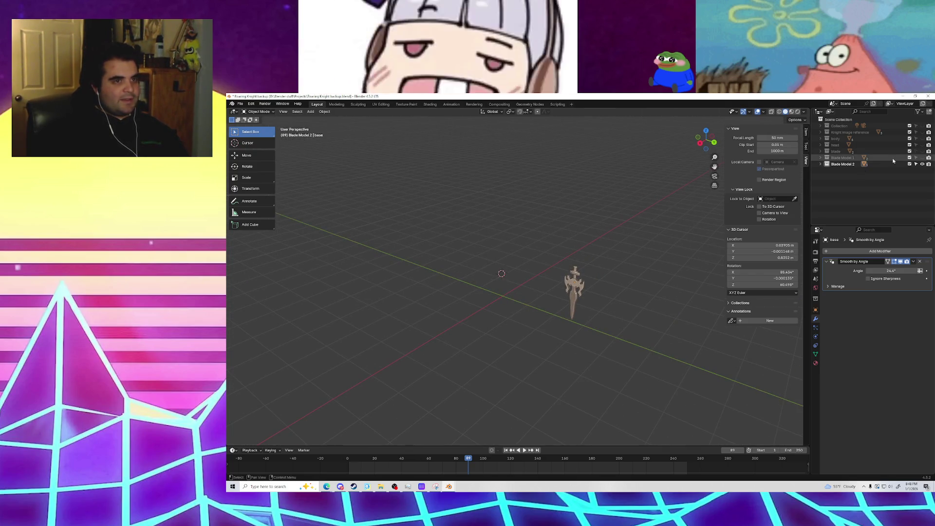
key(h)
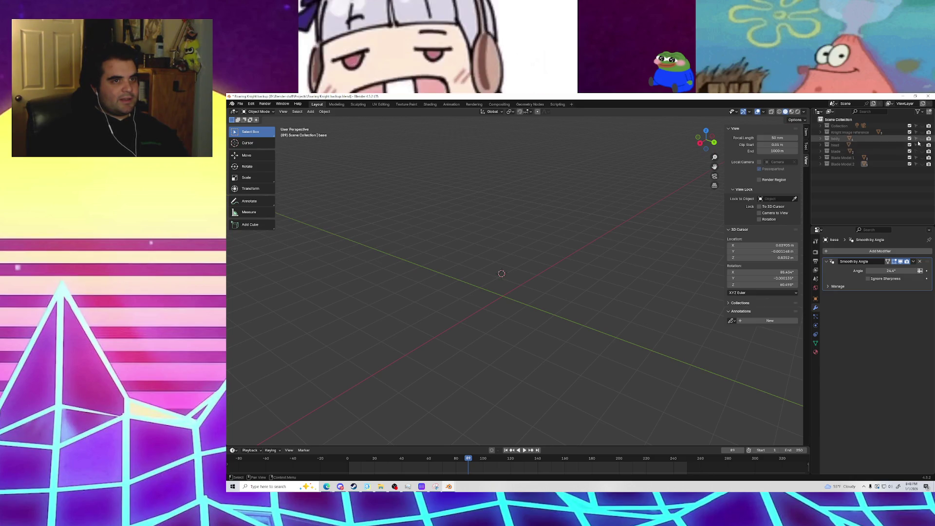
Step: Make the knight's head visible again and orbit around the body
click(922, 145)
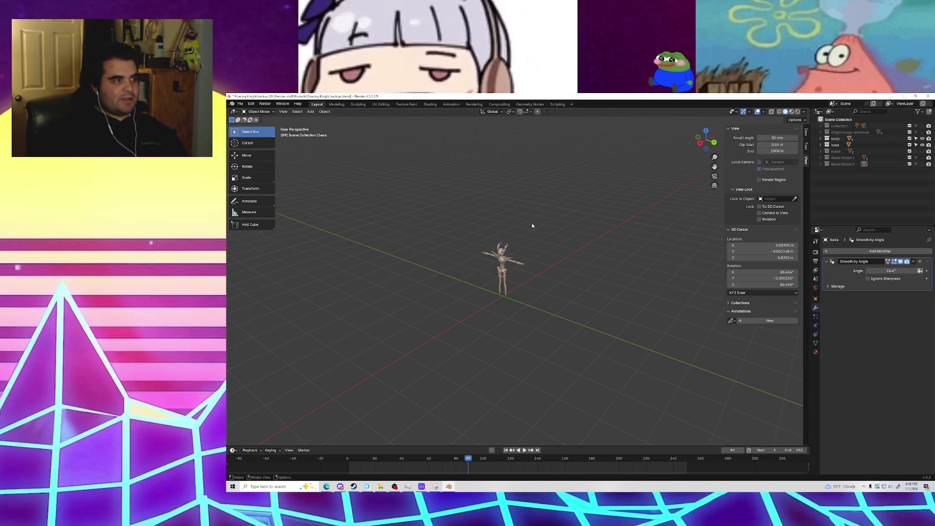
scroll(508, 255, up, 8)
mouse_move(508, 255)
middle_down()
mouse_move(489, 247)
mouse_move(501, 218)
mouse_move(477, 212)
mouse_move(583, 235)
mouse_move(574, 220)
mouse_move(550, 218)
middle_up()
middle_drag(555, 251, 513, 260)
Step: Select the torso mesh a few times, then settle on selecting the legs mesh
click(513, 259)
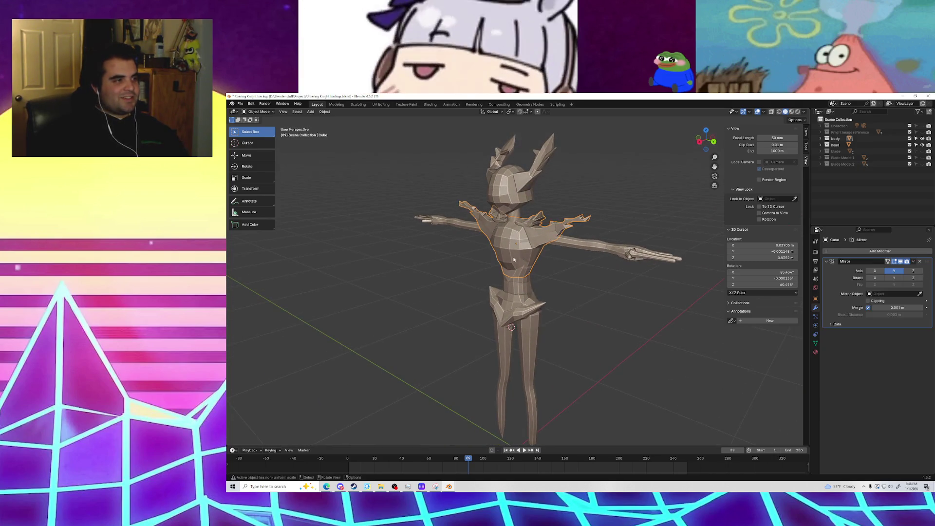
mouse_move(580, 325)
middle_down()
mouse_move(529, 295)
mouse_move(545, 295)
middle_up()
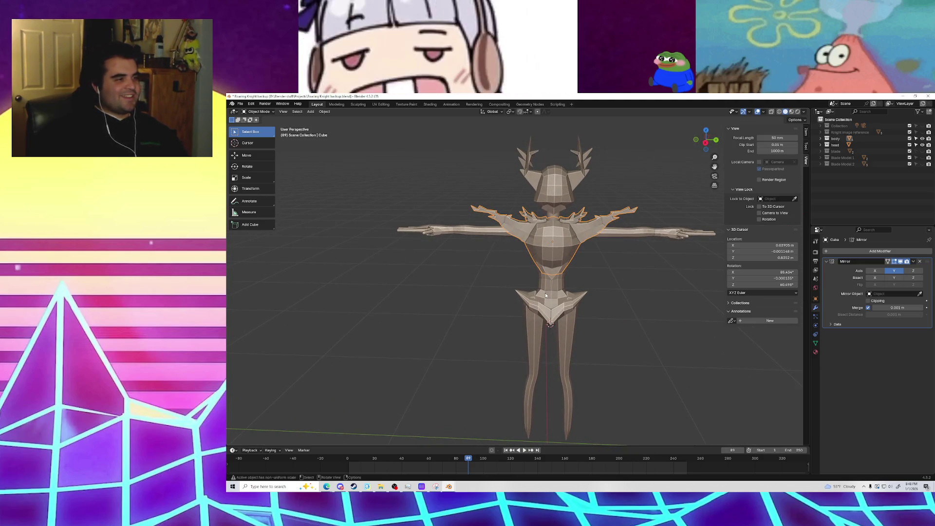
click(627, 312)
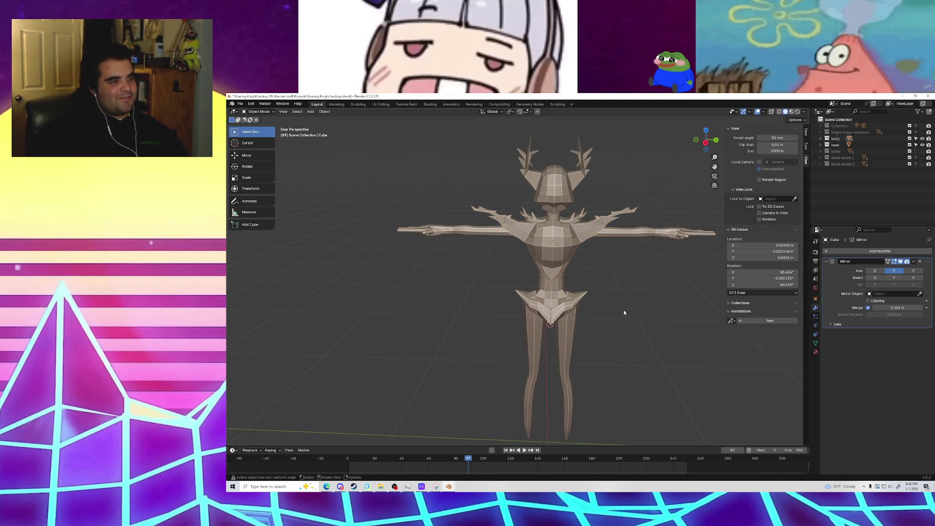
click(563, 250)
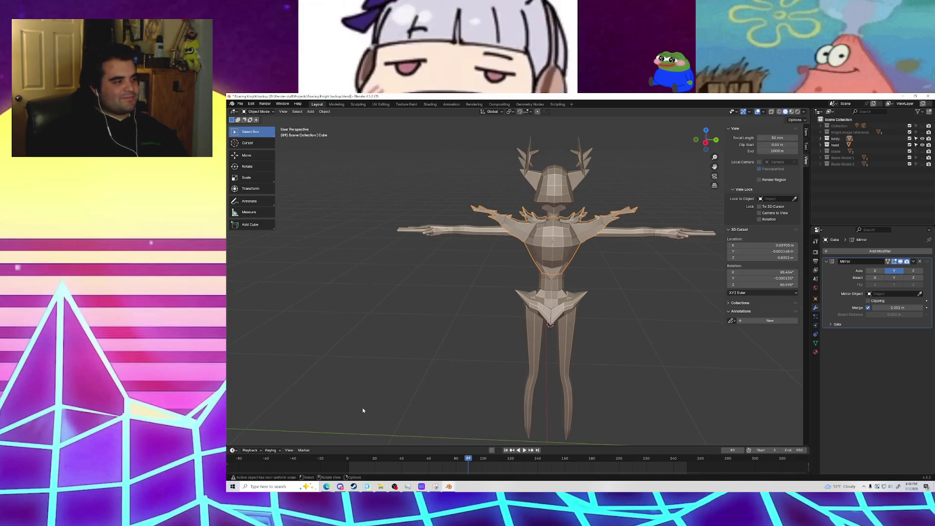
click(372, 350)
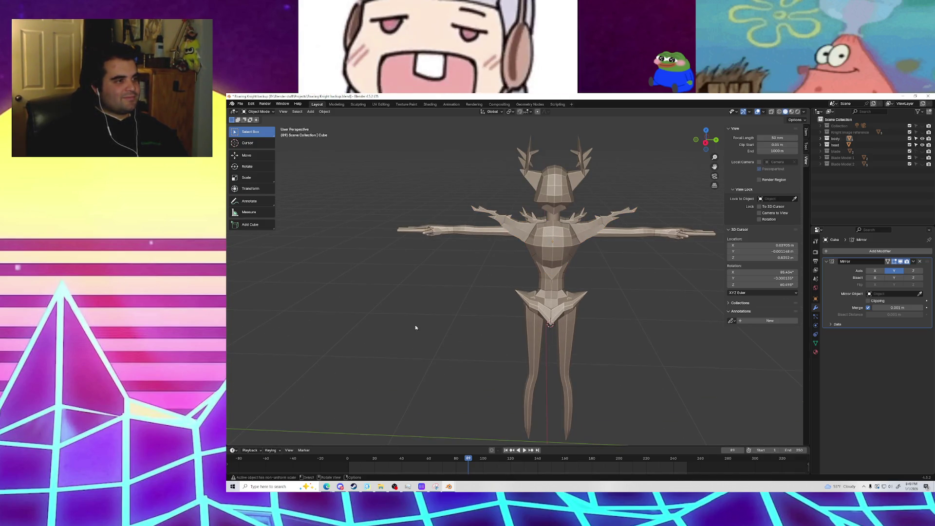
click(523, 262)
click(457, 237)
click(542, 349)
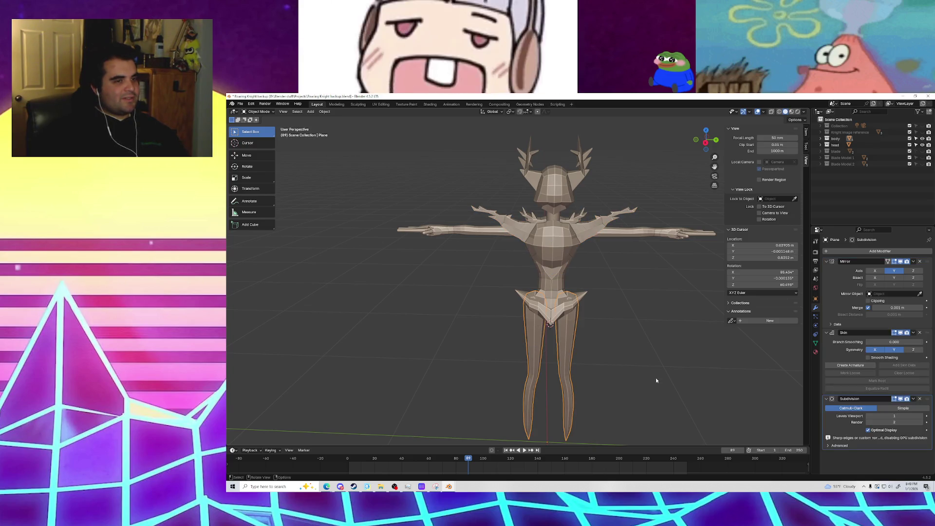
Step: Save the Roaring Knight backup.blend file via File > Save
scroll(656, 378, down, 2)
middle_drag(661, 372, 628, 375)
click(240, 104)
click(253, 145)
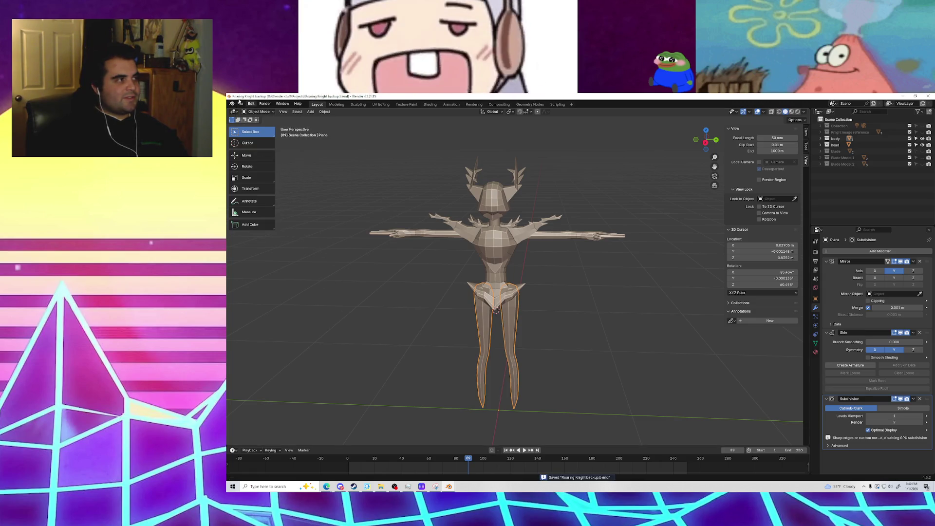
Step: Save the project as Roaring Knight.blend through Save As
click(240, 104)
click(251, 151)
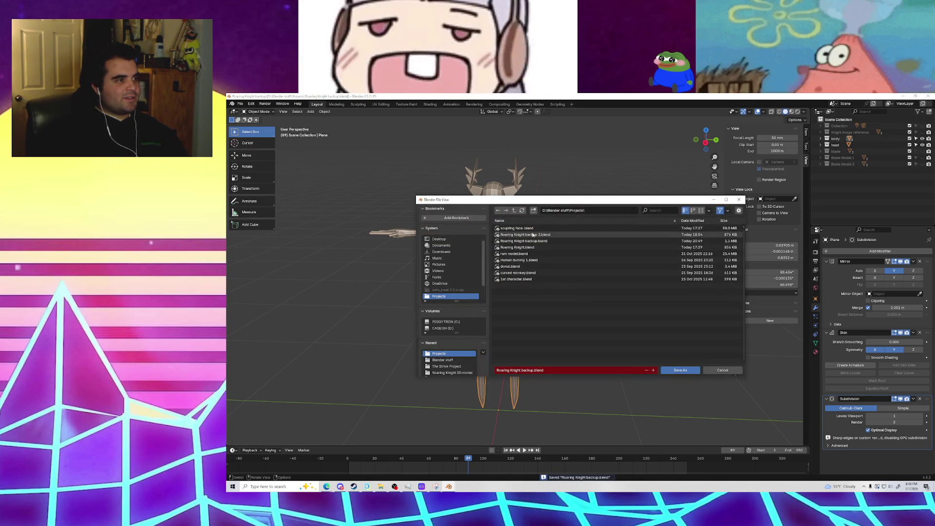
click(541, 247)
click(680, 370)
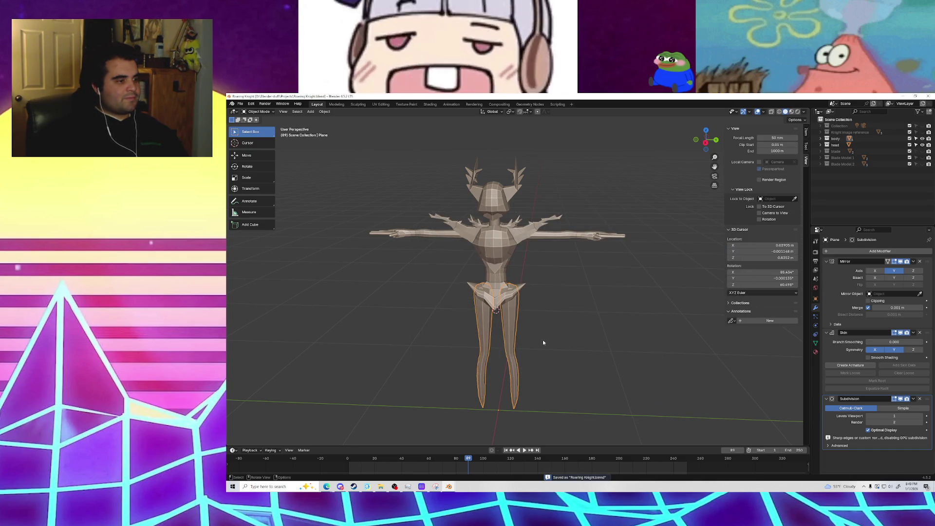
middle_drag(456, 323, 433, 312)
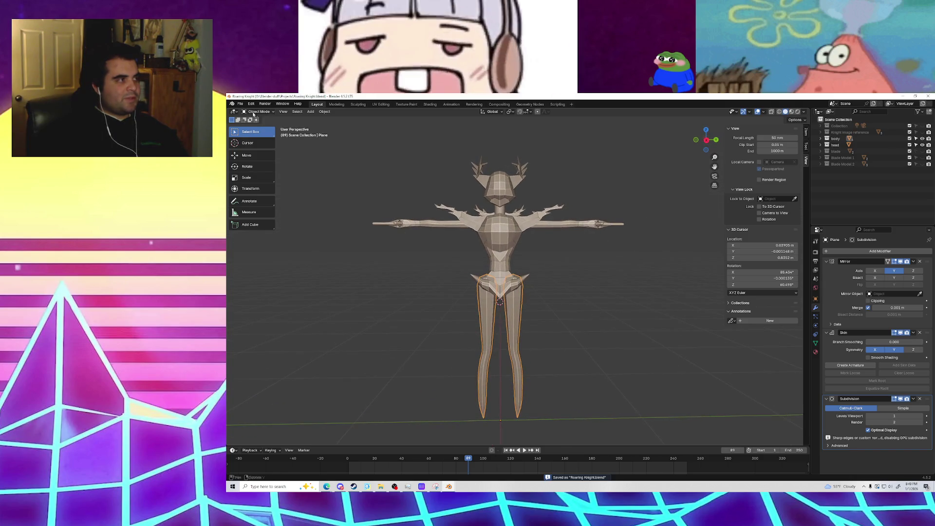
Step: Save a new copy named Roaring Knight real.blend
click(240, 105)
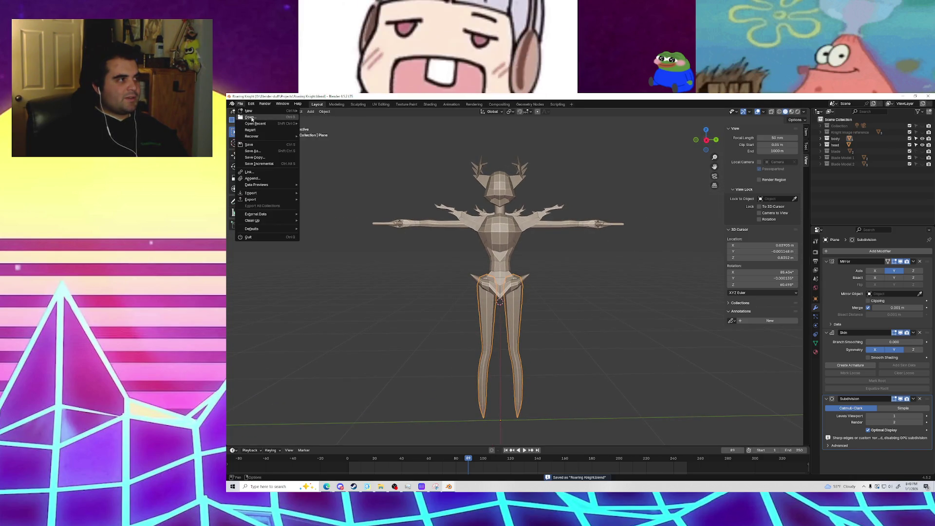
click(253, 151)
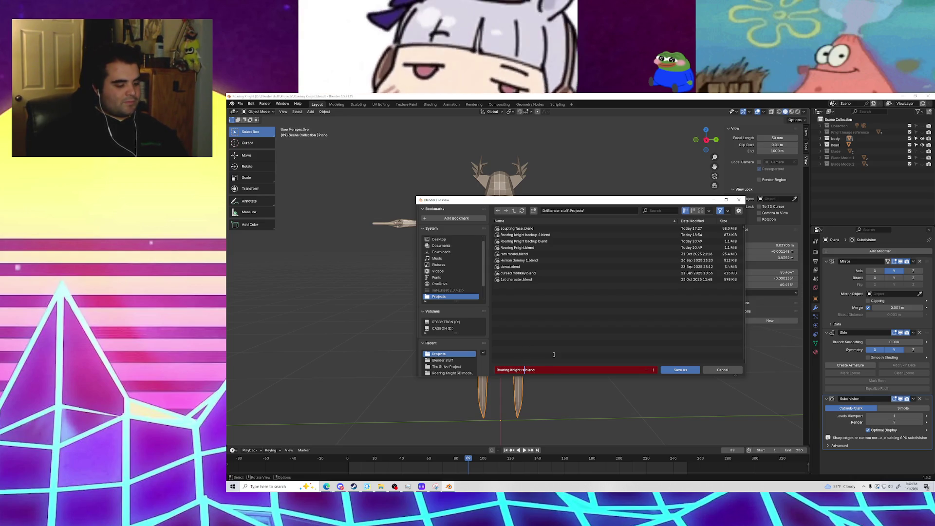
key(BackSpace)
key(BackSpace)
key(BackSpace)
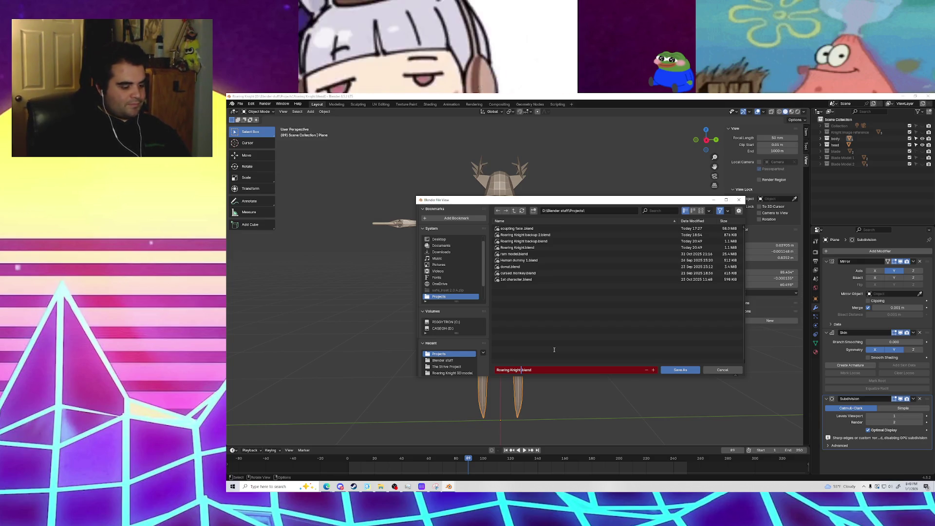
text(al)
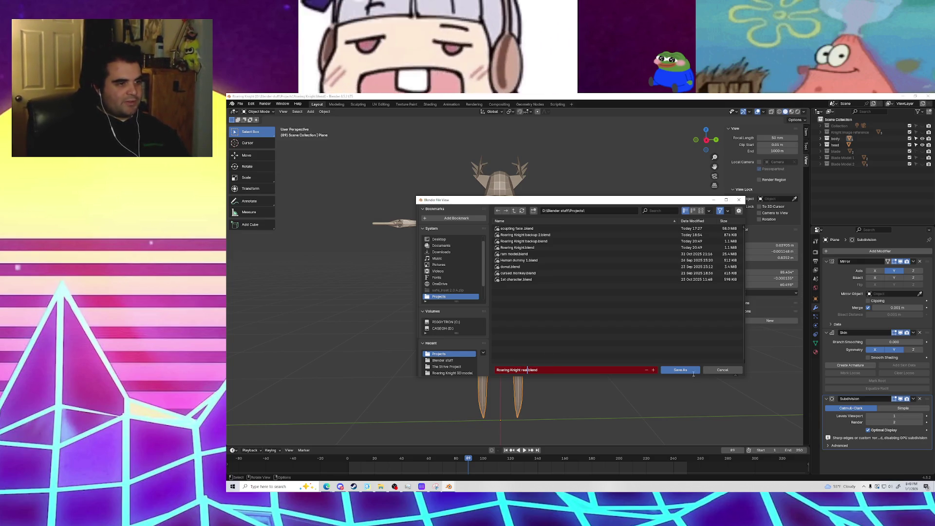
click(684, 373)
click(685, 374)
click(596, 350)
Step: Delete the knight's leg mesh
drag(440, 324, 545, 355)
key(Delete)
middle_drag(545, 356, 540, 356)
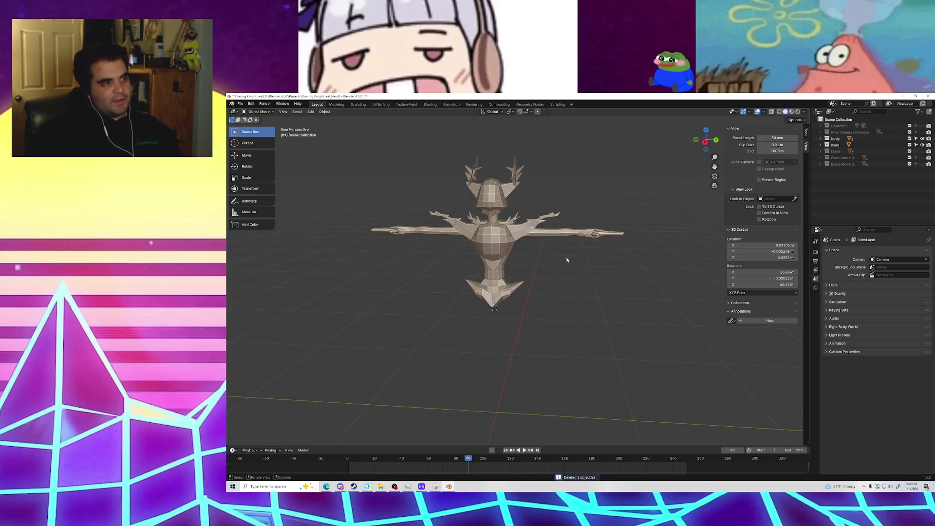
Step: Expand the head and body in the outliner and delete the long arm mesh Plane.002
click(822, 144)
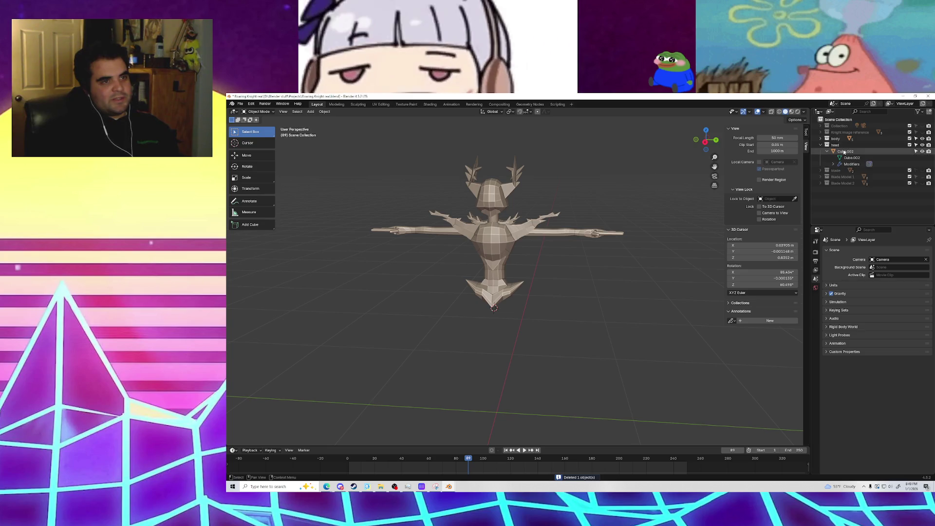
click(821, 139)
scroll(864, 173, down, 1)
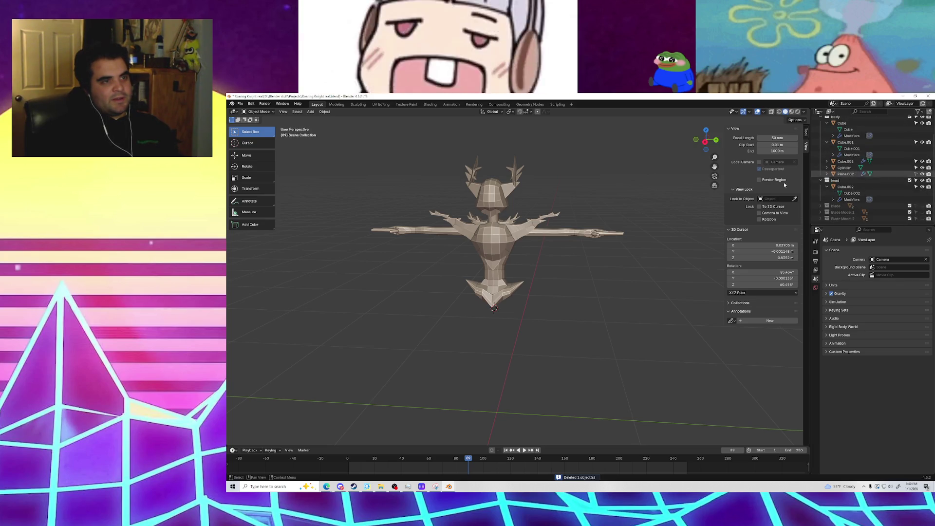
click(922, 174)
click(922, 174)
right_click(884, 174)
click(884, 174)
mouse_move(594, 273)
middle_down()
mouse_move(485, 251)
mouse_move(501, 282)
mouse_move(520, 252)
mouse_move(476, 235)
mouse_move(539, 244)
mouse_move(462, 230)
mouse_move(496, 228)
mouse_move(553, 249)
middle_up()
scroll(519, 253, up, 2)
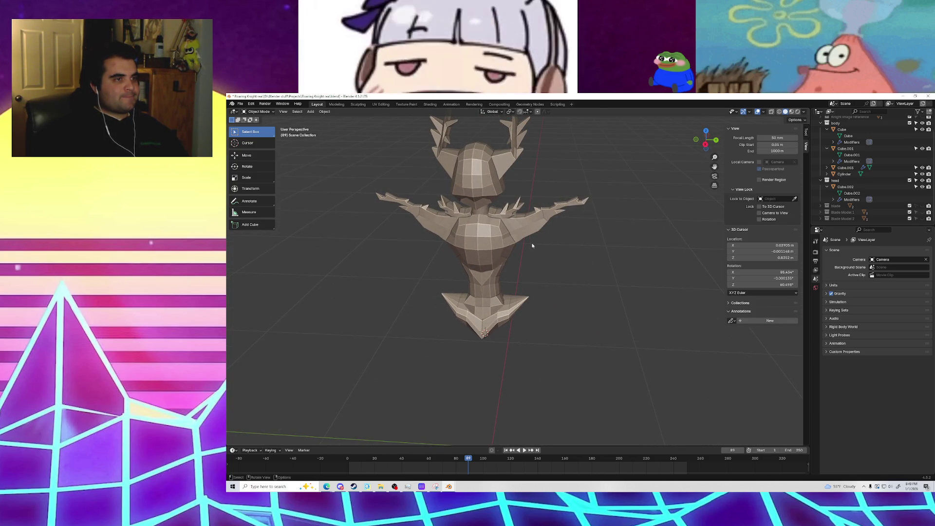
Step: Switch to the right-side view and show the Knight image reference behind the model
click(704, 145)
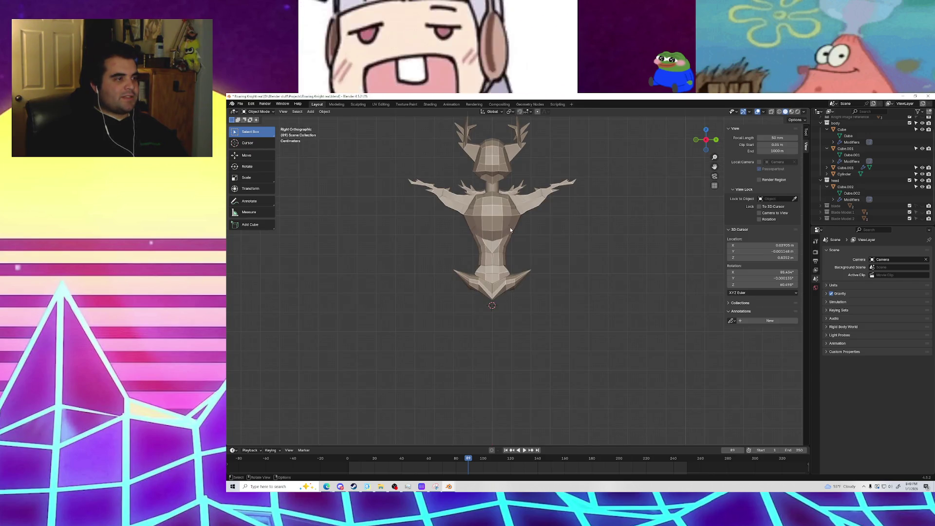
shift+middle_drag(510, 229, 510, 229)
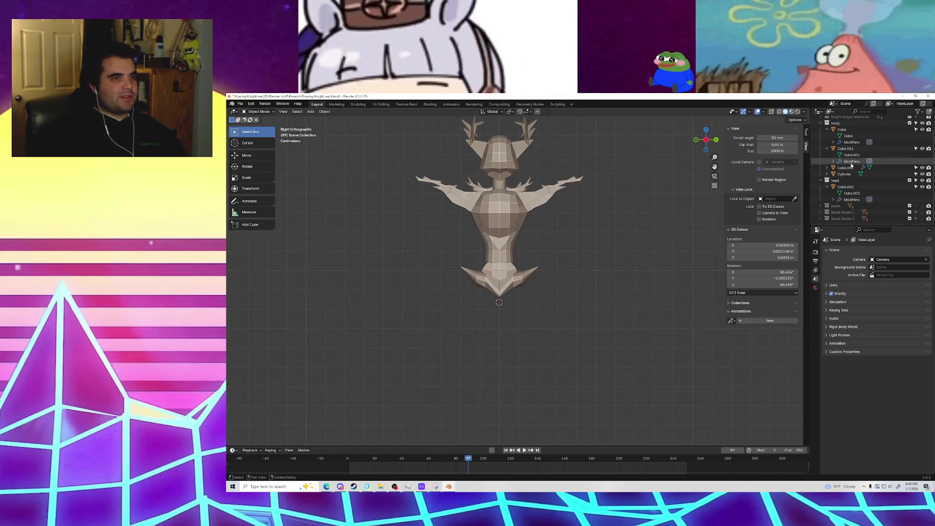
scroll(882, 174, up, 2)
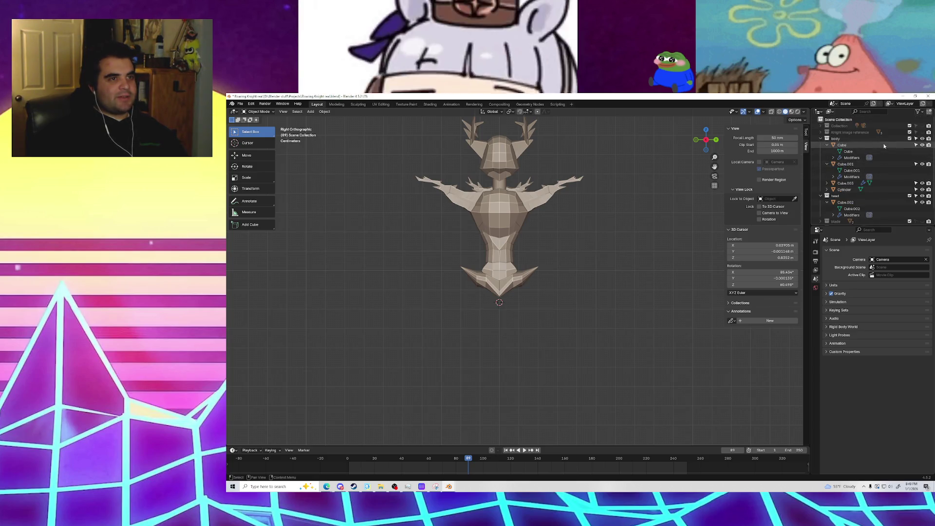
click(922, 132)
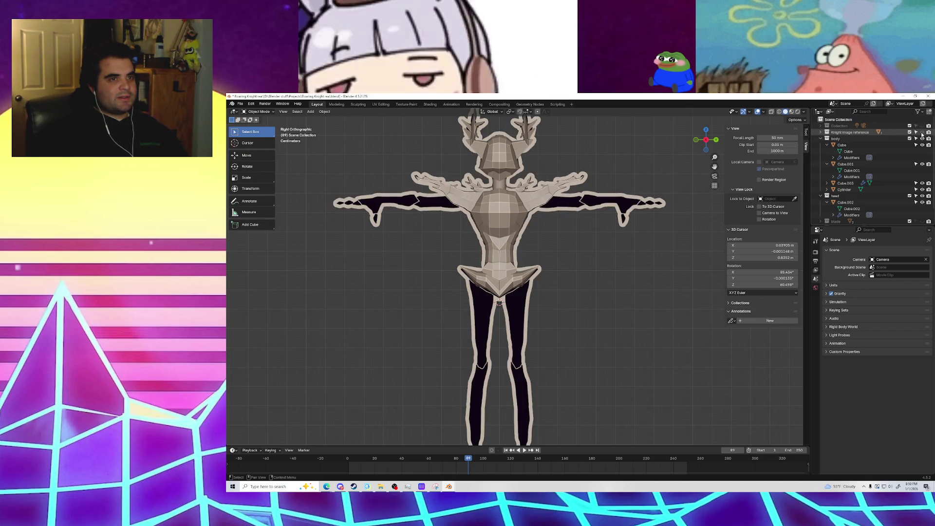
scroll(526, 223, up, 4)
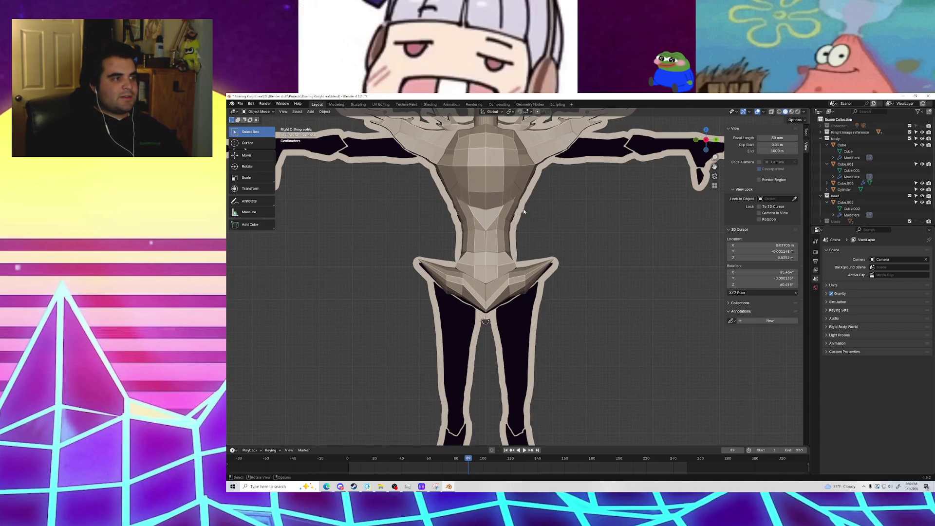
shift+middle_drag(531, 278, 534, 216)
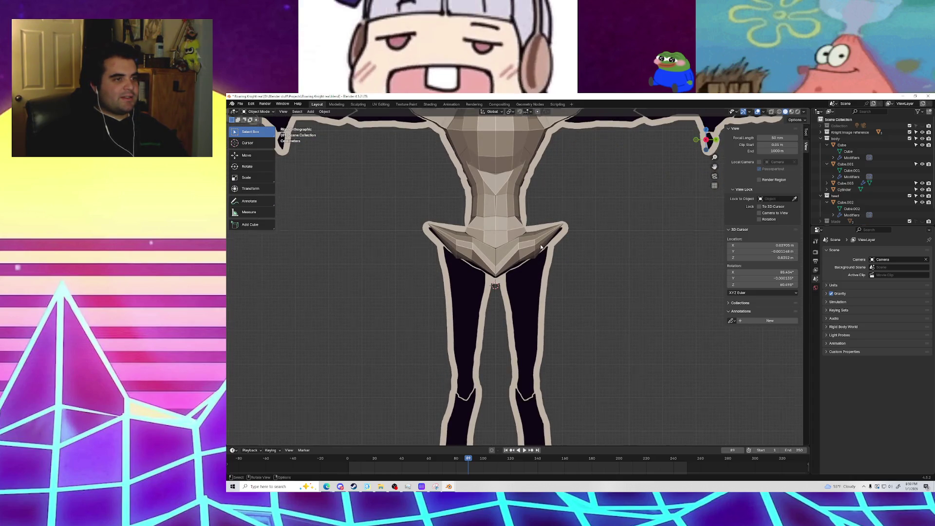
scroll(541, 246, down, 2)
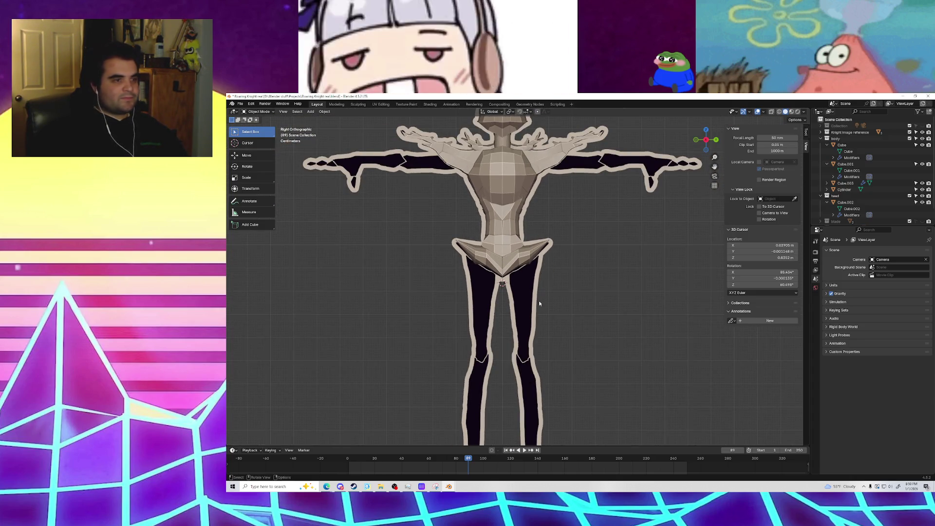
scroll(536, 302, up, 1)
mouse_move(559, 290)
middle_down()
mouse_move(531, 290)
mouse_move(511, 273)
mouse_move(468, 195)
middle_up()
Step: Select all, clear, and box-select the knight's parts with the reference on the left
key(a)
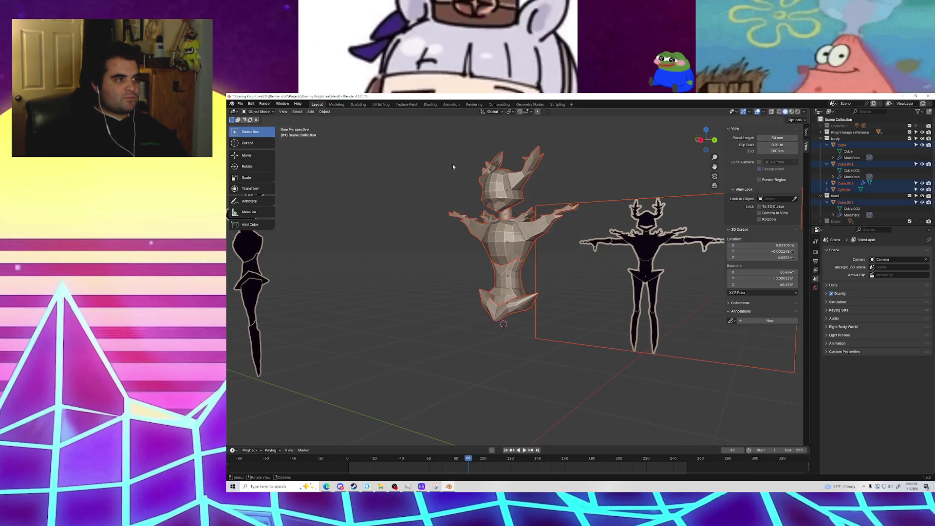
click(436, 282)
middle_drag(433, 286, 376, 288)
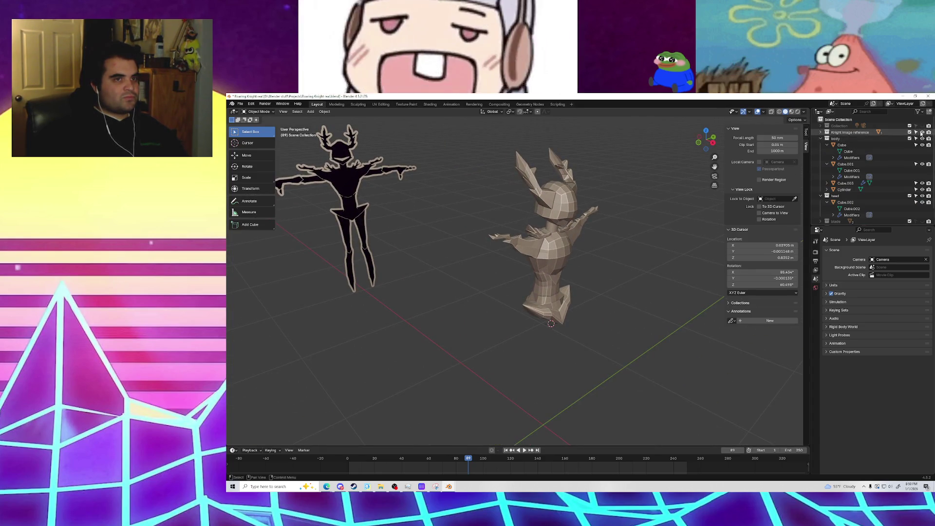
drag(610, 307, 544, 201)
middle_drag(544, 201, 558, 219)
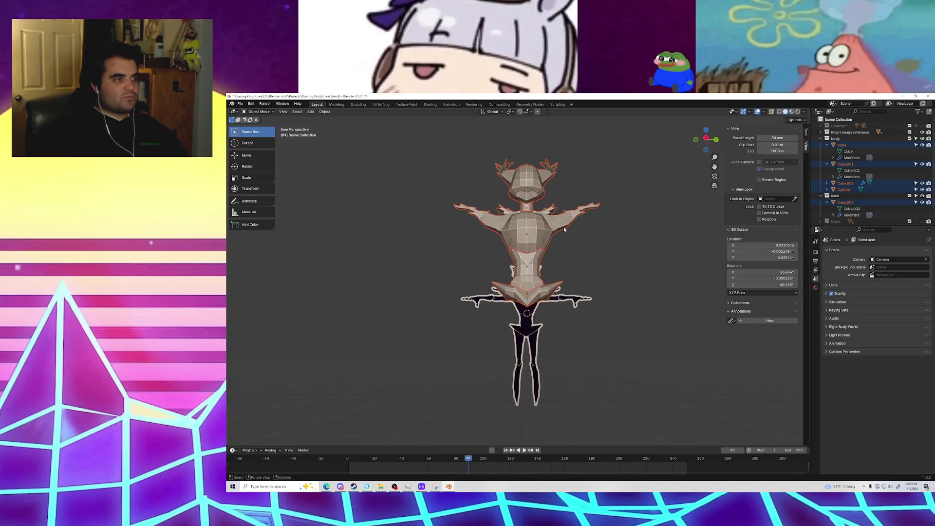
click(617, 275)
mouse_move(617, 275)
middle_down()
mouse_move(599, 288)
mouse_move(646, 288)
mouse_move(507, 223)
middle_up()
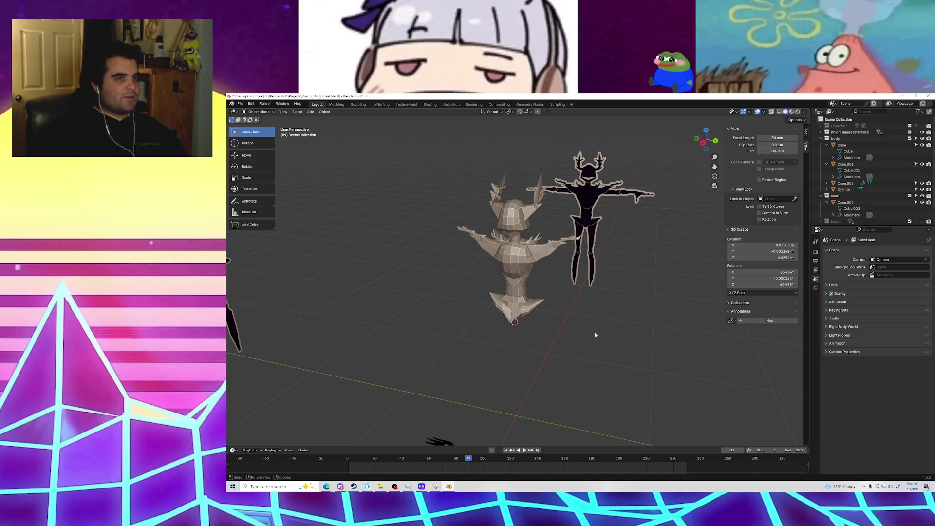
mouse_move(595, 344)
mouse_down()
mouse_move(513, 229)
mouse_move(418, 177)
mouse_up()
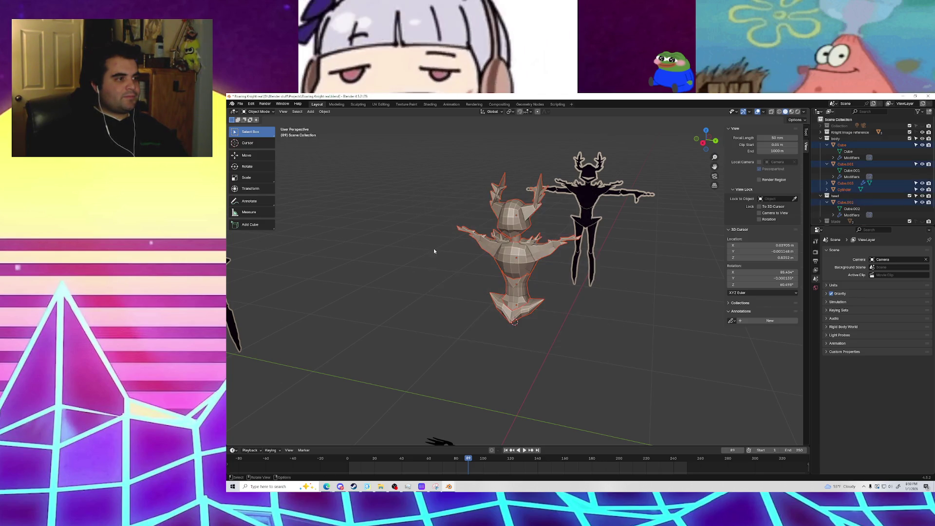
Step: Select the Cube body and switch it into Sculpt Mode
click(508, 263)
click(427, 257)
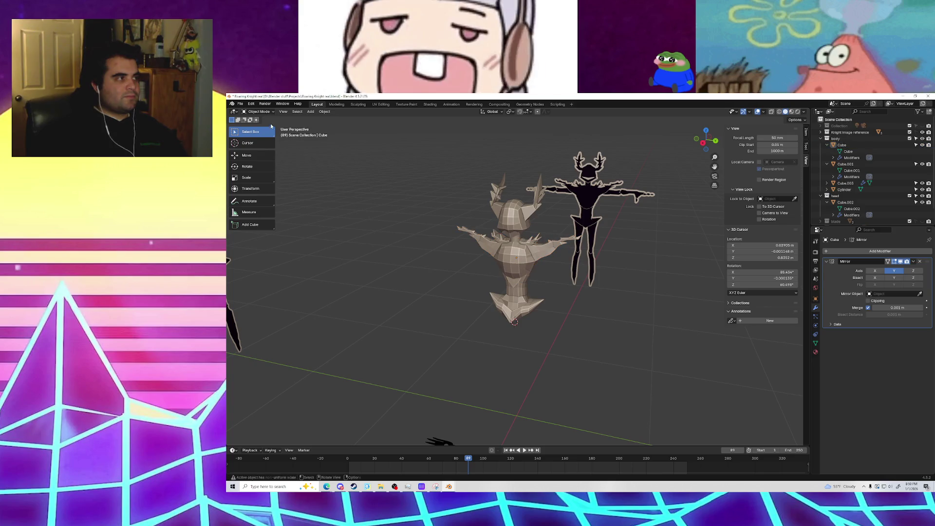
click(266, 114)
click(266, 139)
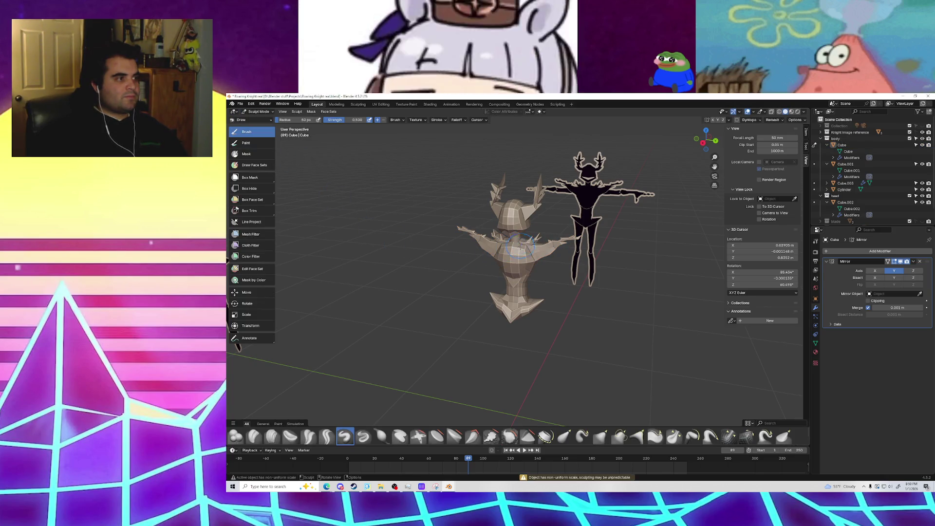
Step: Sculpt mirrored Draw strokes across the right chest and right shoulder
scroll(520, 246, up, 1)
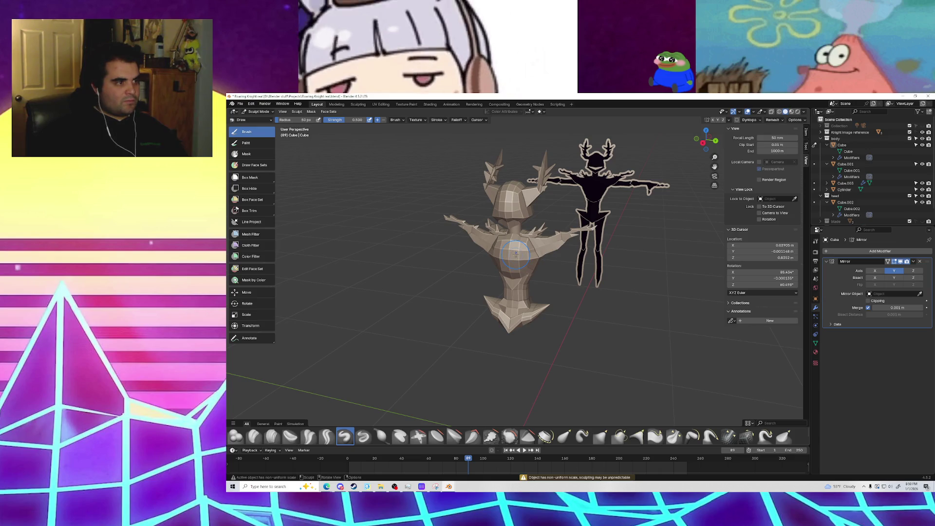
mouse_move(517, 295)
middle_down()
mouse_move(526, 253)
mouse_move(512, 240)
middle_up()
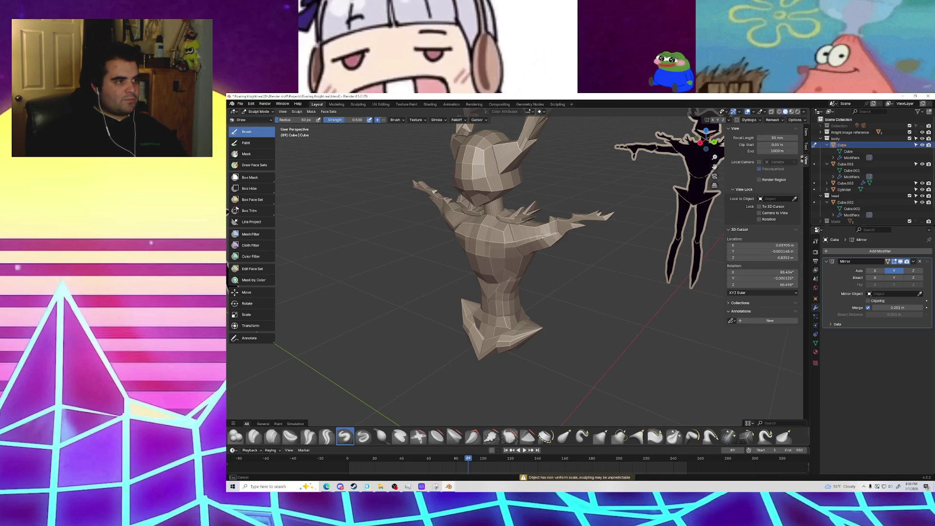
middle_drag(540, 237, 523, 238)
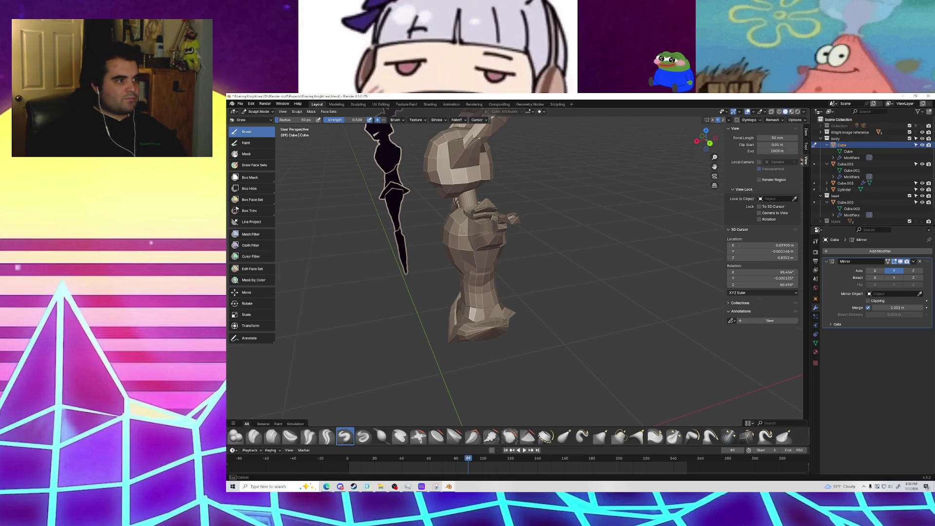
middle_drag(477, 230, 456, 230)
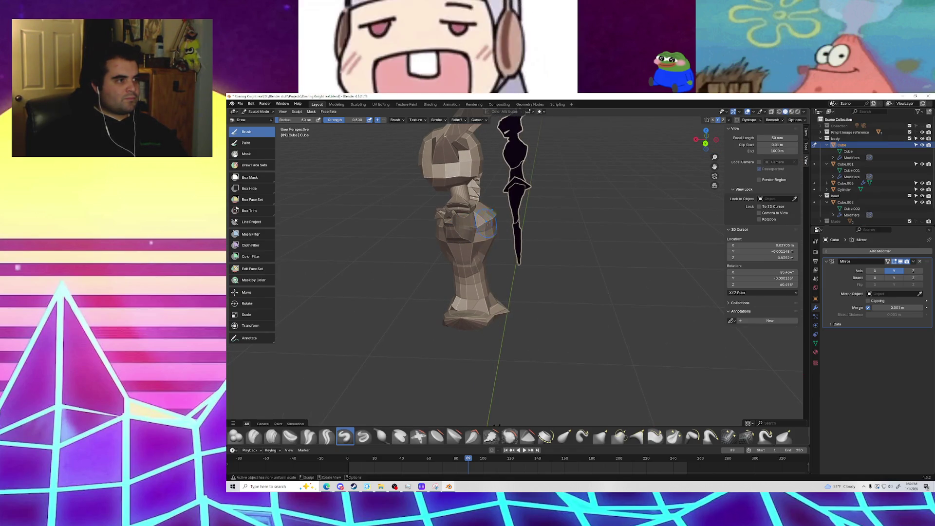
middle_drag(652, 186, 579, 218)
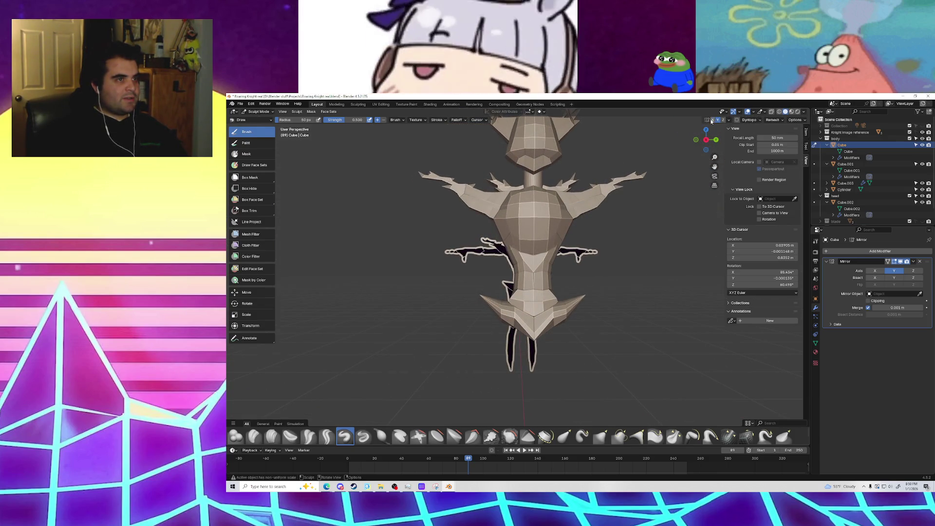
mouse_move(570, 222)
mouse_down()
mouse_move(587, 199)
mouse_move(579, 205)
mouse_up()
middle_drag(579, 205, 523, 238)
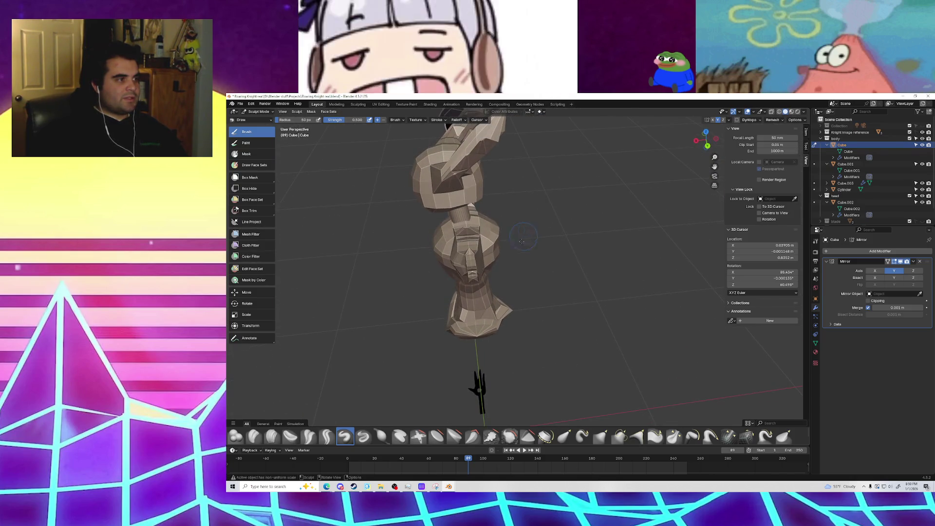
mouse_move(481, 260)
middle_down()
mouse_move(544, 259)
mouse_move(546, 242)
mouse_move(496, 311)
middle_up()
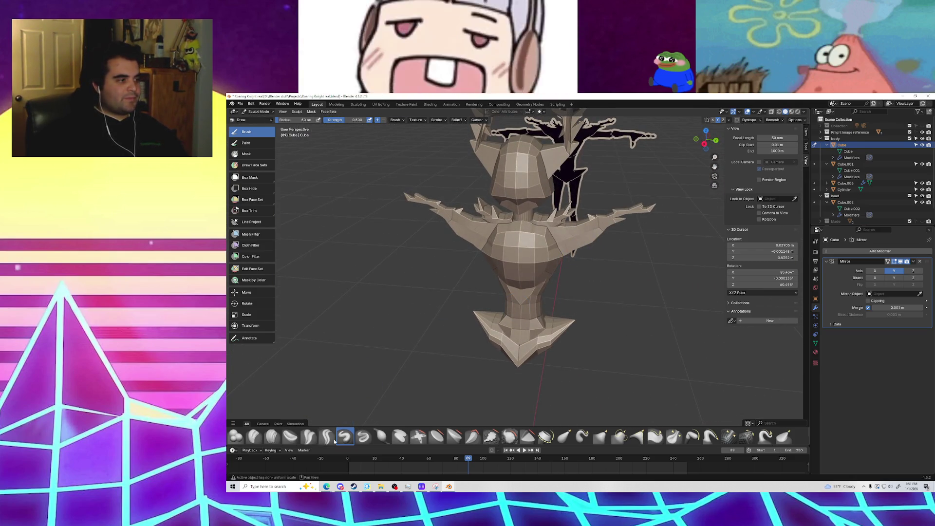
mouse_move(559, 241)
mouse_down()
mouse_move(576, 244)
mouse_move(587, 229)
mouse_move(575, 240)
mouse_up()
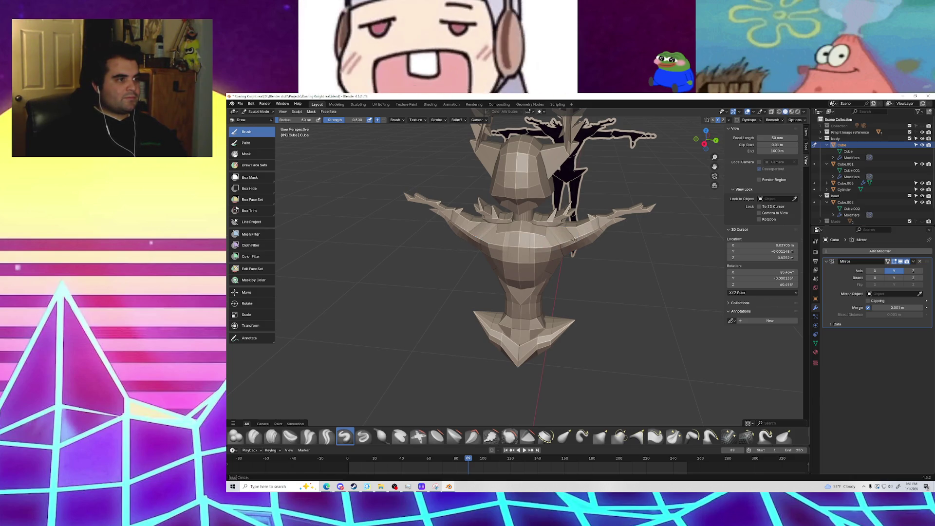
mouse_move(575, 240)
middle_down()
mouse_move(522, 247)
mouse_move(613, 250)
middle_up()
scroll(563, 263, down, 3)
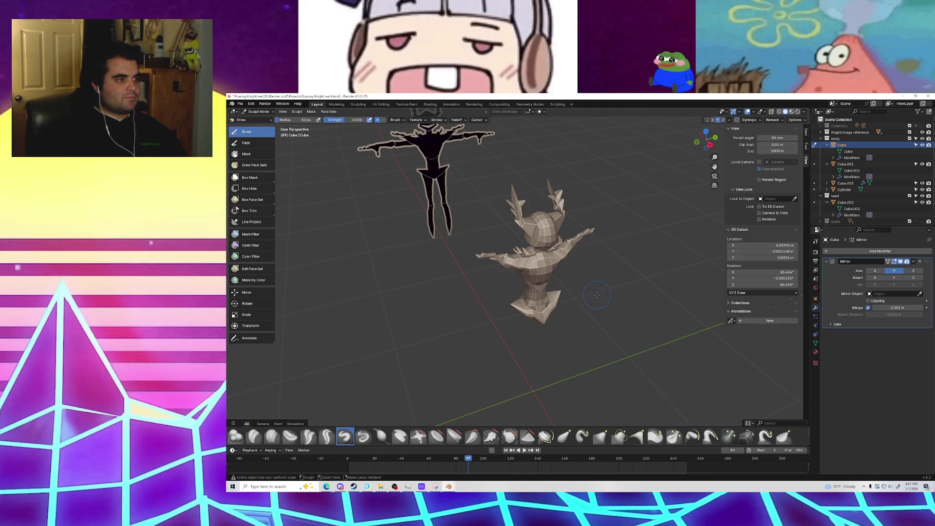
middle_drag(596, 302, 580, 307)
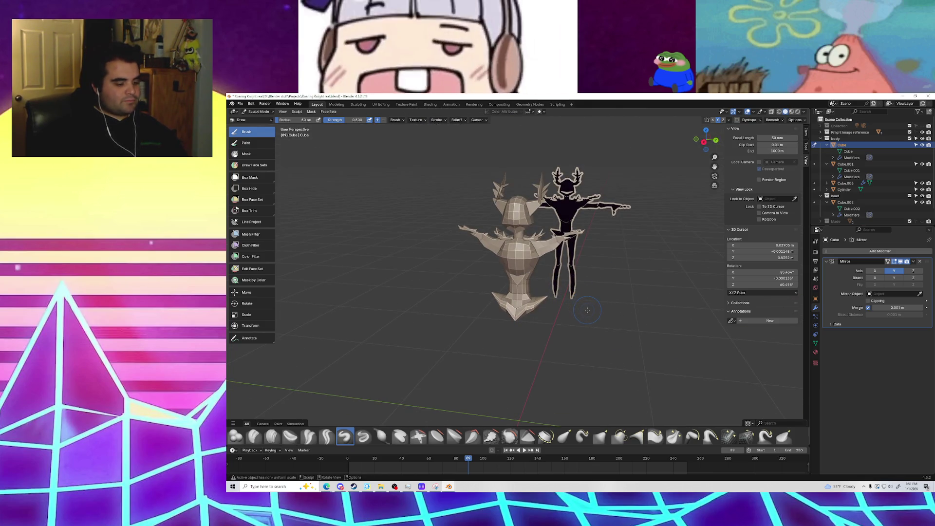
Step: Resize the brush, sculpt rough chest detail, then undo it
key(f)
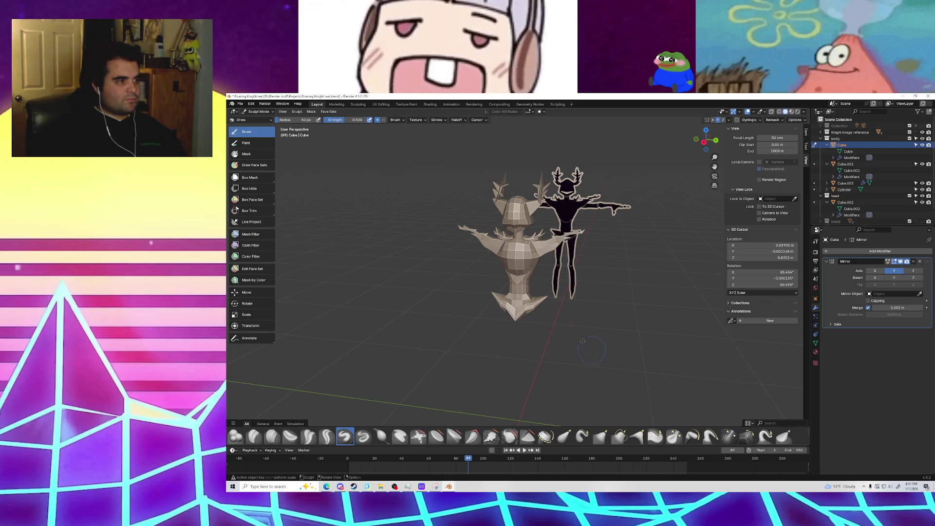
key(f)
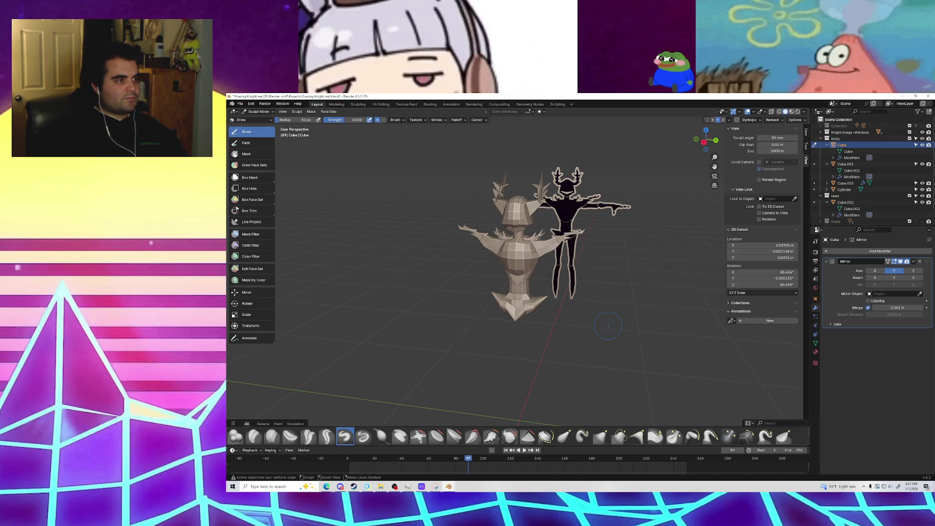
mouse_move(568, 257)
middle_down()
mouse_move(449, 390)
mouse_move(457, 238)
middle_up()
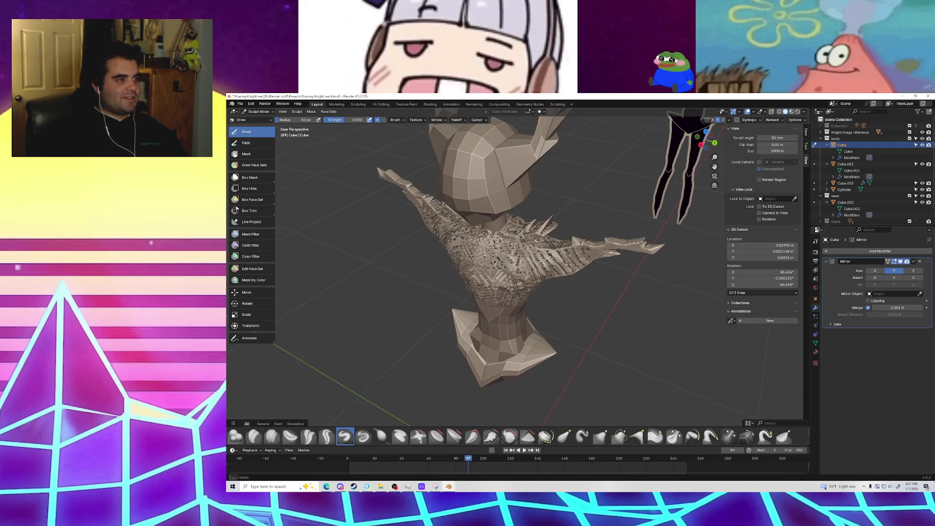
key(ctrl+z)
middle_drag(536, 244, 572, 240)
Step: Set a larger voxel remesh size for the knight body
key(r)
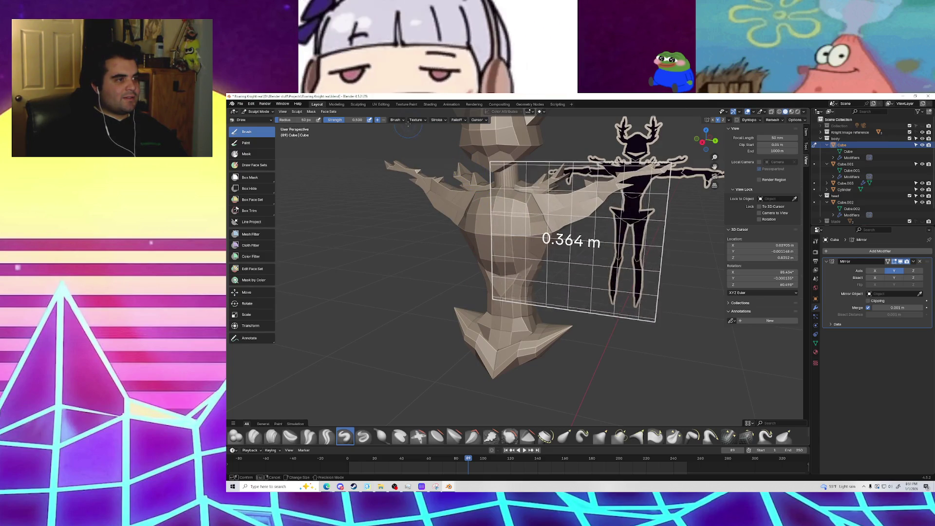
key(Return)
scroll(474, 177, down, 3)
scroll(527, 254, down, 2)
middle_drag(526, 253, 538, 261)
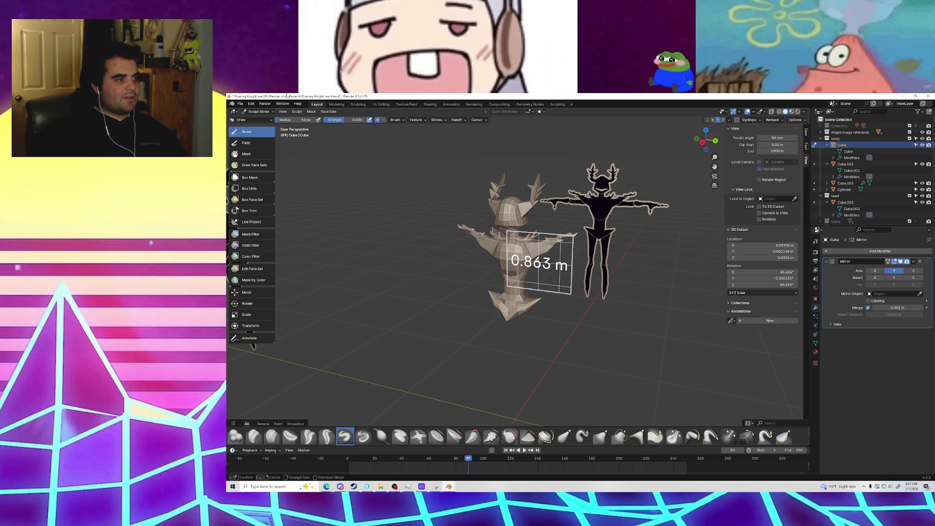
key(Escape)
Step: Voxel-remesh the body into chunky blocks and inspect it from several angles
key(ctrl+r)
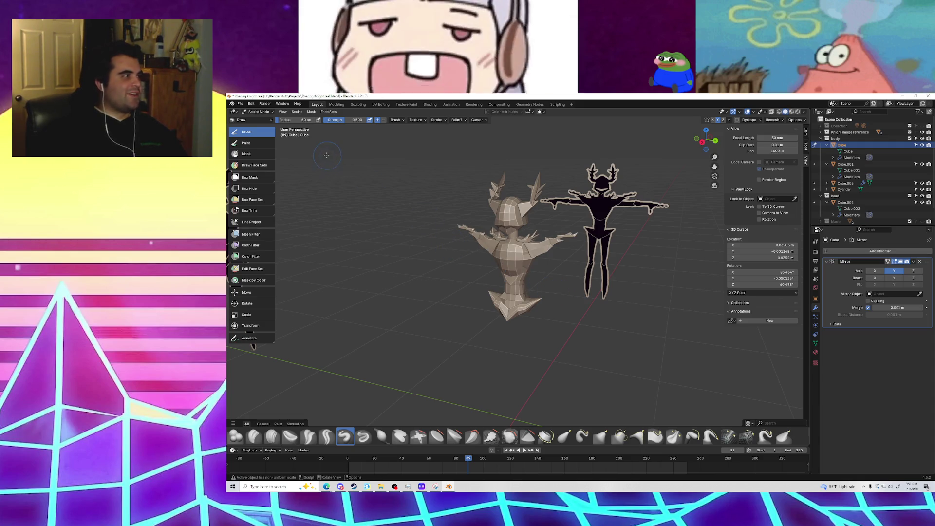
scroll(361, 141, up, 4)
middle_drag(361, 140, 536, 239)
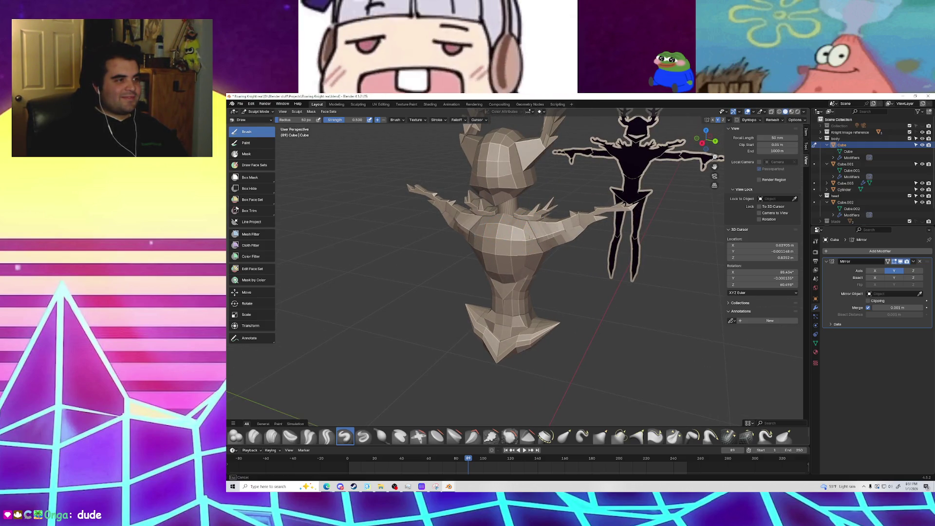
mouse_move(582, 221)
middle_down()
mouse_move(535, 234)
mouse_move(444, 407)
mouse_move(516, 239)
mouse_move(508, 247)
mouse_move(429, 239)
mouse_move(511, 225)
mouse_move(491, 251)
mouse_move(551, 243)
middle_up()
scroll(495, 246, up, 3)
drag(551, 243, 563, 238)
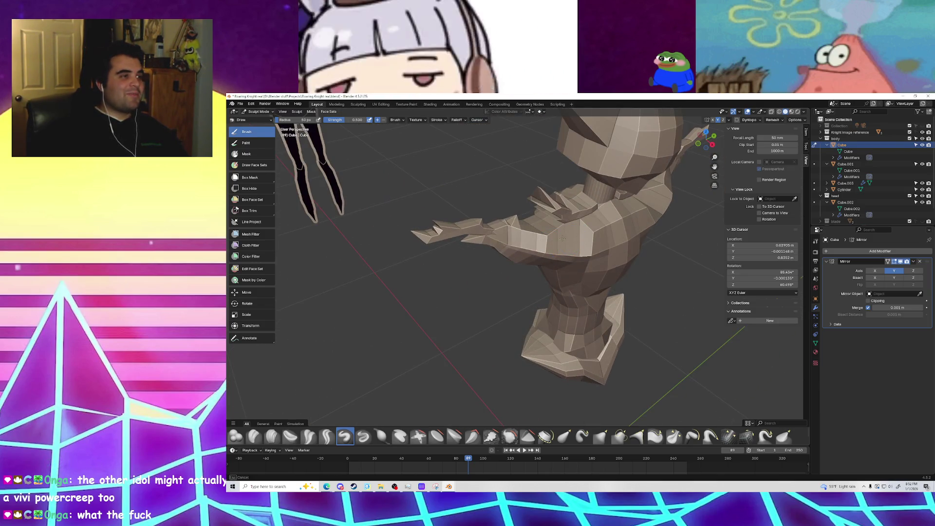
middle_drag(572, 240, 601, 224)
Step: Set the sculpt brush radius to 84 px and orbit around the bust and reference
key(f)
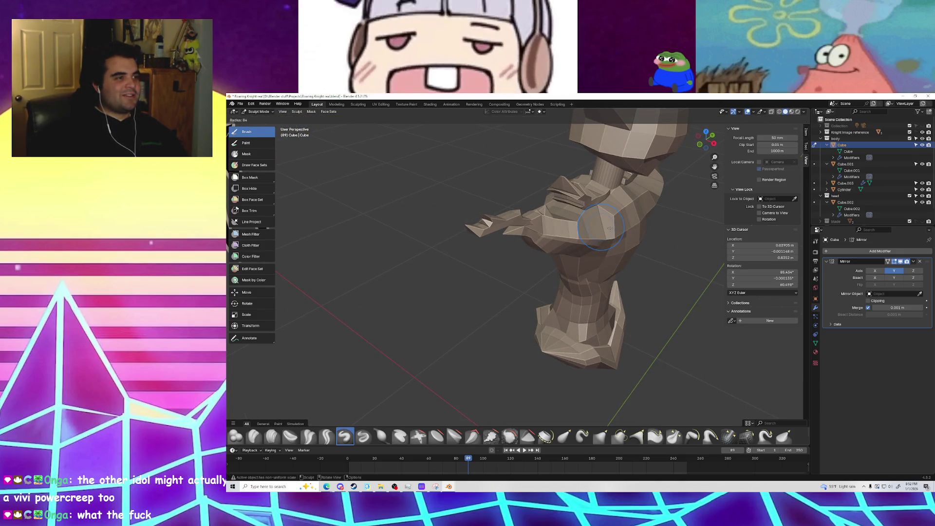
click(583, 231)
mouse_move(549, 235)
middle_down()
mouse_move(604, 230)
mouse_move(587, 246)
mouse_move(484, 215)
mouse_move(499, 213)
mouse_move(507, 214)
mouse_move(445, 222)
middle_up()
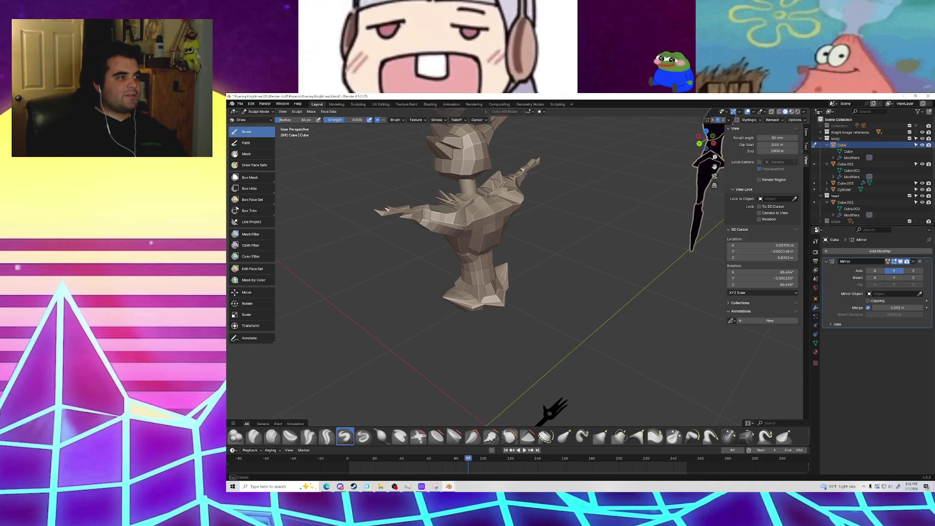
mouse_move(471, 228)
middle_down()
mouse_move(504, 209)
mouse_move(483, 217)
mouse_move(526, 217)
mouse_move(480, 229)
mouse_move(577, 220)
mouse_move(538, 241)
middle_up()
mouse_move(475, 249)
middle_down()
mouse_move(497, 272)
mouse_move(536, 269)
mouse_move(520, 262)
mouse_move(548, 231)
mouse_move(521, 225)
mouse_move(529, 209)
middle_up()
scroll(531, 203, up, 5)
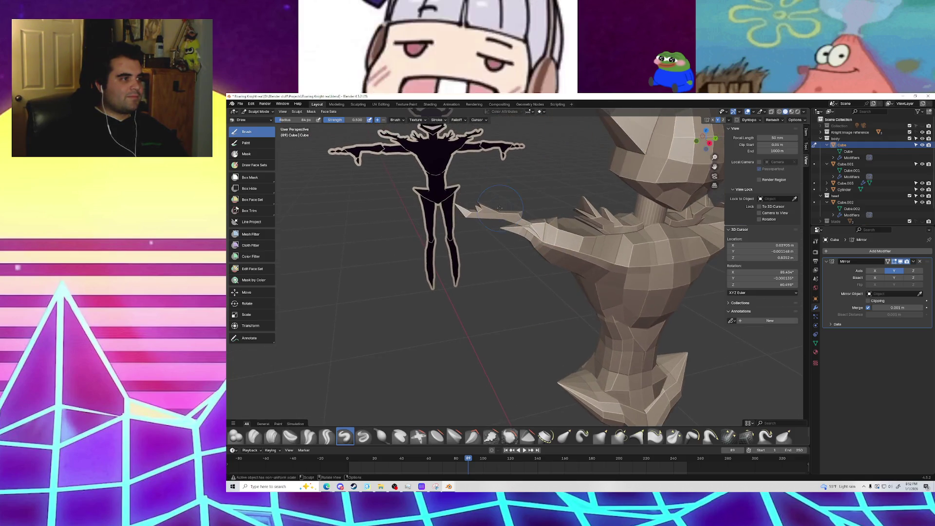
scroll(534, 195, down, 8)
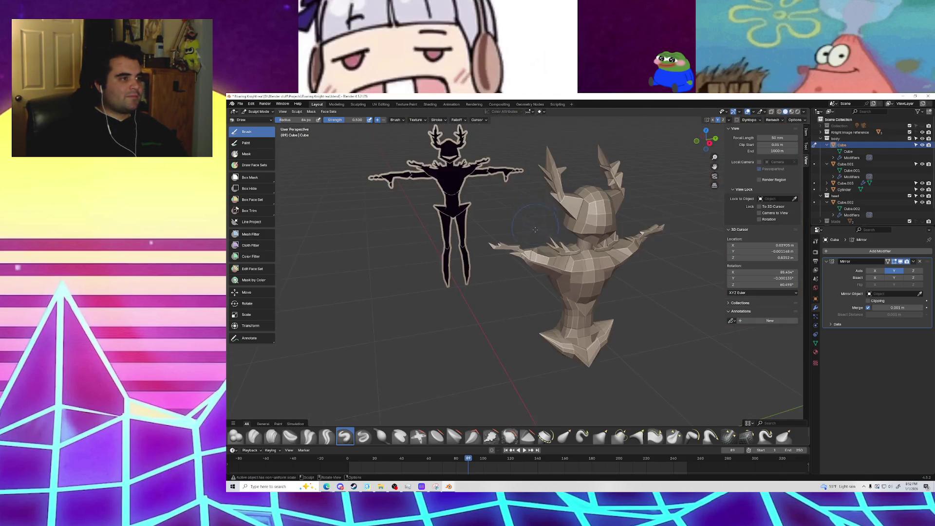
Step: Resize the sculpt brush to 1.19 m, then to another radius
key(f)
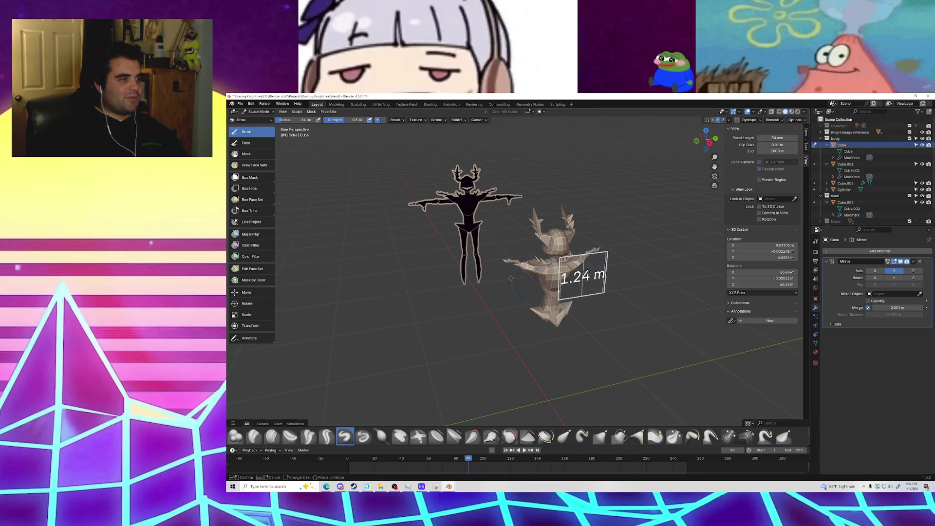
click(572, 276)
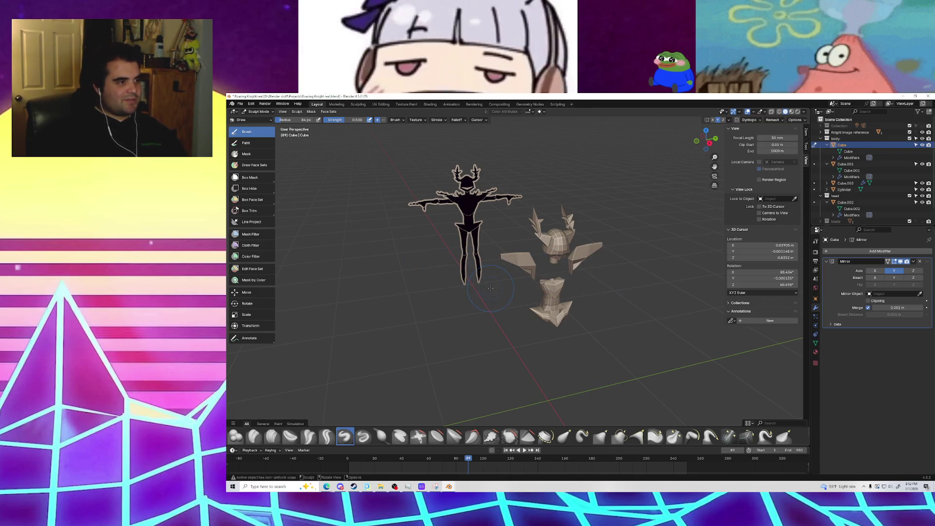
key(f)
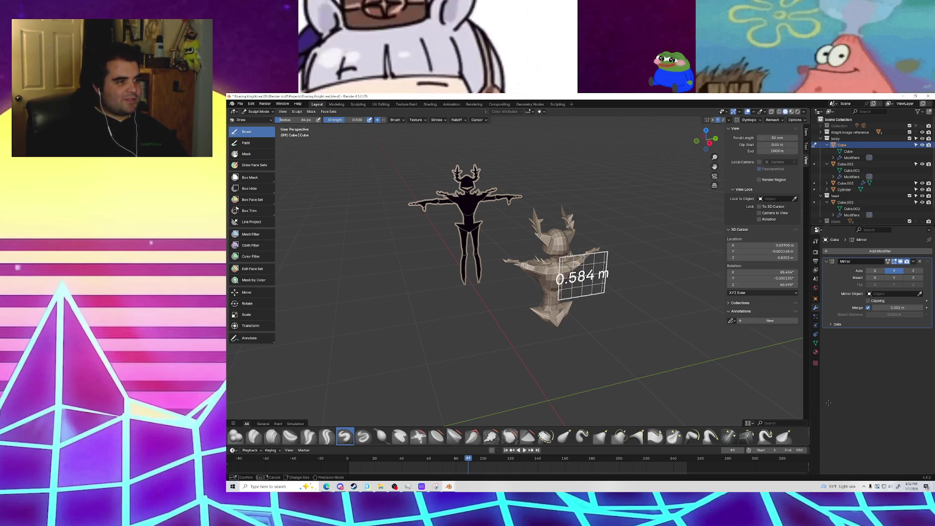
click(846, 369)
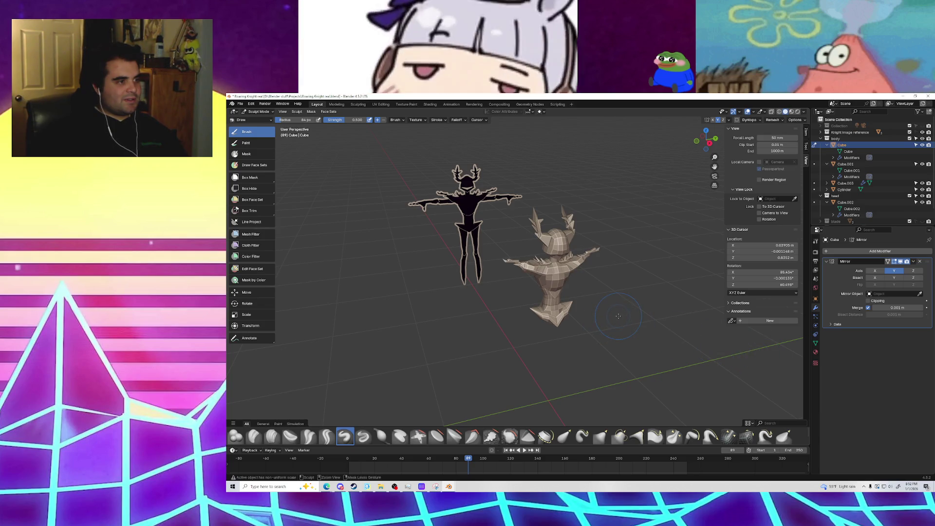
Step: Cancel a further brush resize and zoom in on the bust beside the reference
key(f)
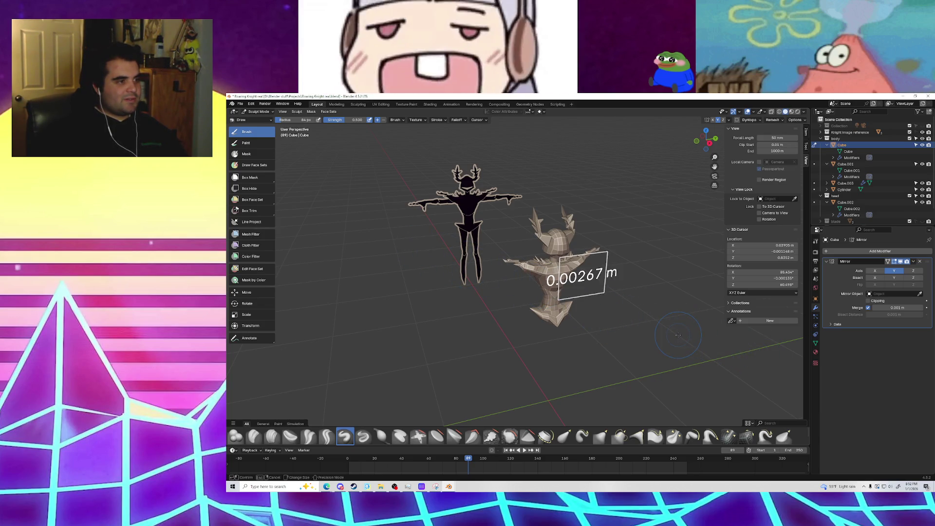
key(Escape)
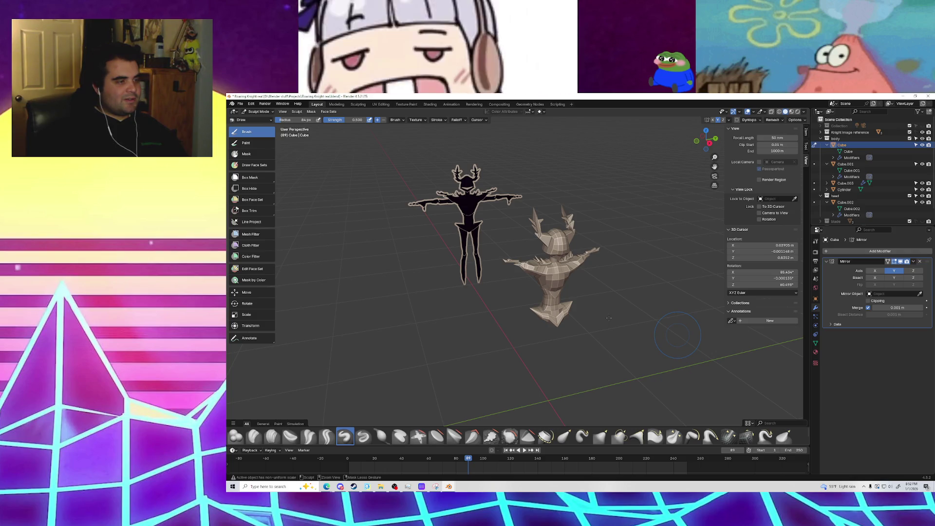
mouse_move(609, 318)
ctrl+middle_down()
mouse_move(580, 291)
mouse_move(614, 290)
mouse_move(570, 284)
mouse_move(575, 293)
ctrl+middle_up()
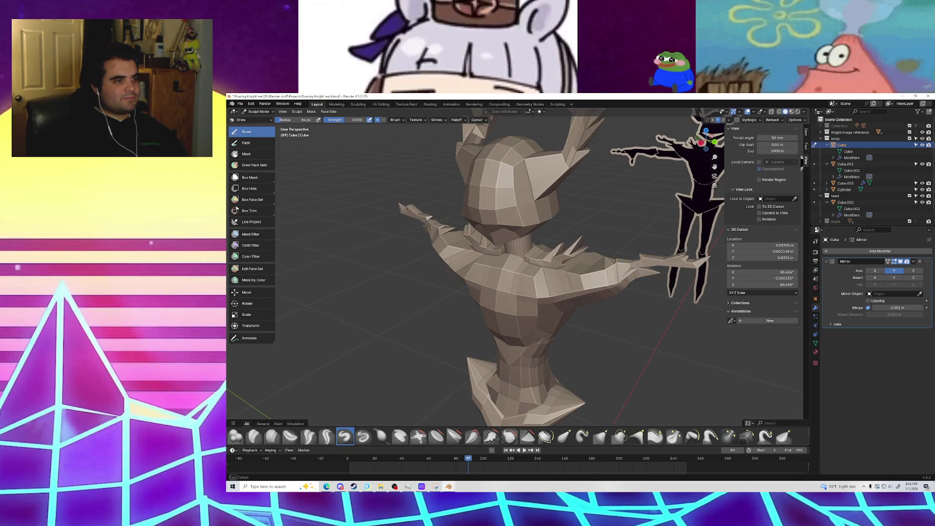
mouse_move(633, 263)
middle_down()
mouse_move(533, 326)
mouse_move(570, 297)
mouse_move(592, 294)
mouse_move(528, 429)
middle_up()
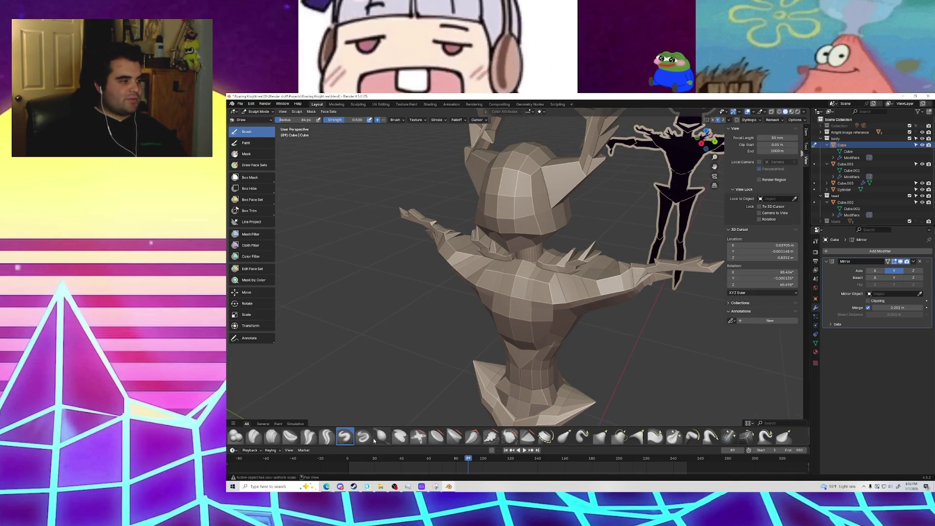
Step: Inflate both arm tips of the knight bust with the Inflate/Deflate brush
click(381, 438)
drag(665, 275, 646, 280)
middle_drag(646, 282, 570, 300)
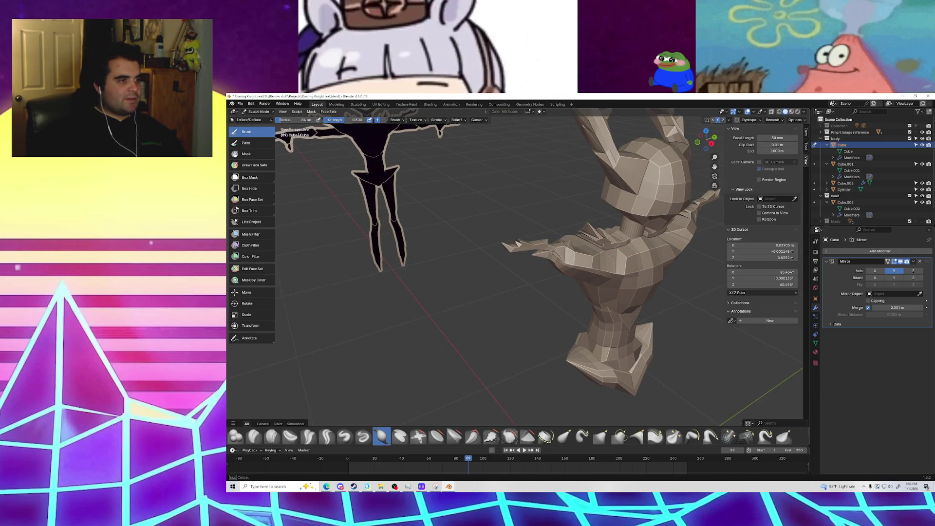
middle_drag(608, 256, 638, 289)
drag(639, 288, 579, 262)
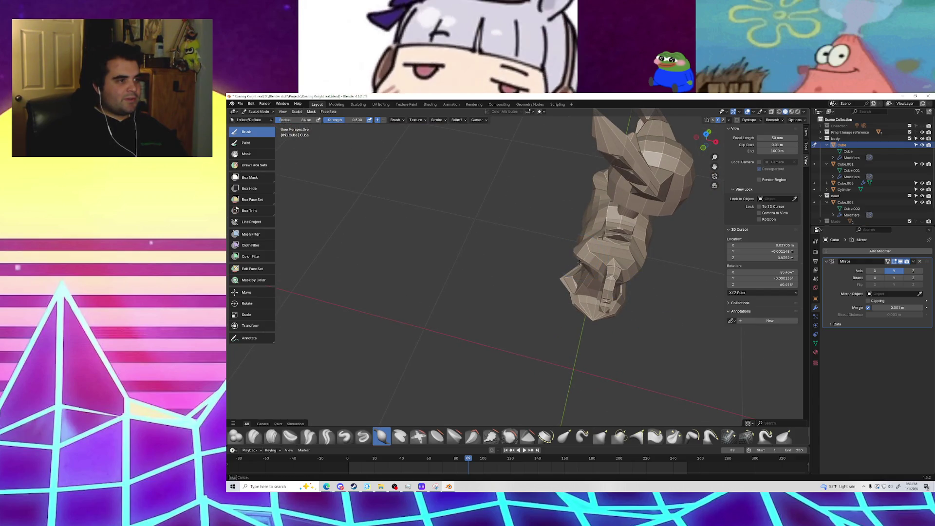
mouse_move(580, 247)
middle_down()
mouse_move(542, 265)
mouse_move(501, 411)
mouse_move(480, 287)
mouse_move(496, 228)
middle_up()
Step: Build up the bust's chest with Draw brush strokes
key(x)
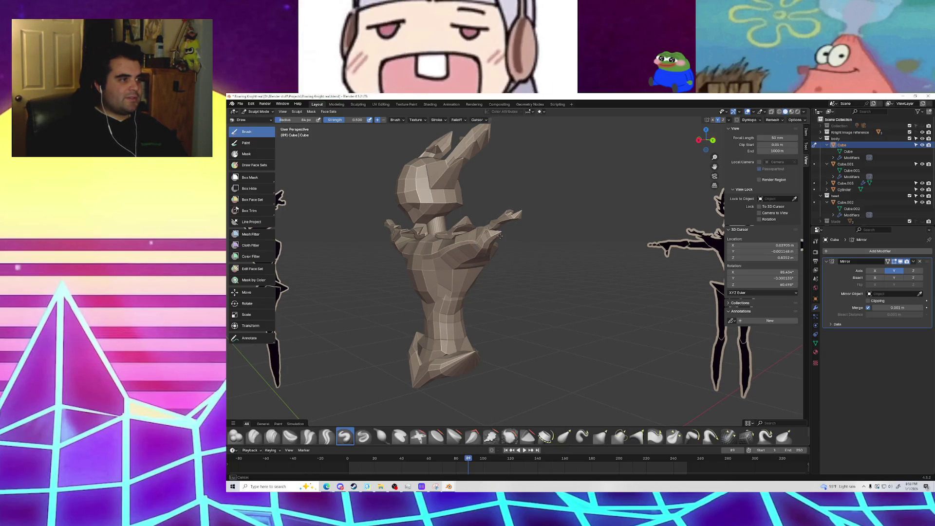
mouse_move(496, 228)
middle_down()
mouse_move(563, 285)
mouse_move(636, 256)
mouse_move(629, 219)
mouse_move(621, 221)
middle_up()
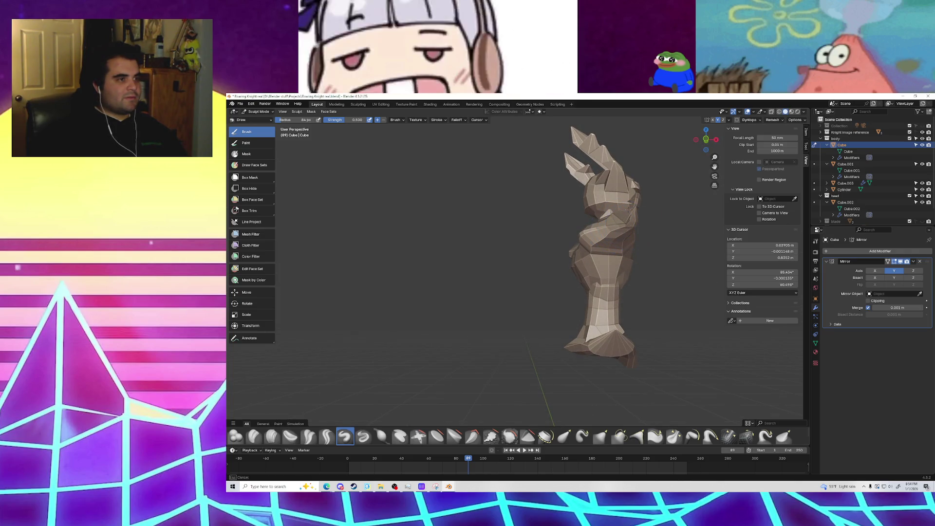
middle_drag(575, 251, 596, 251)
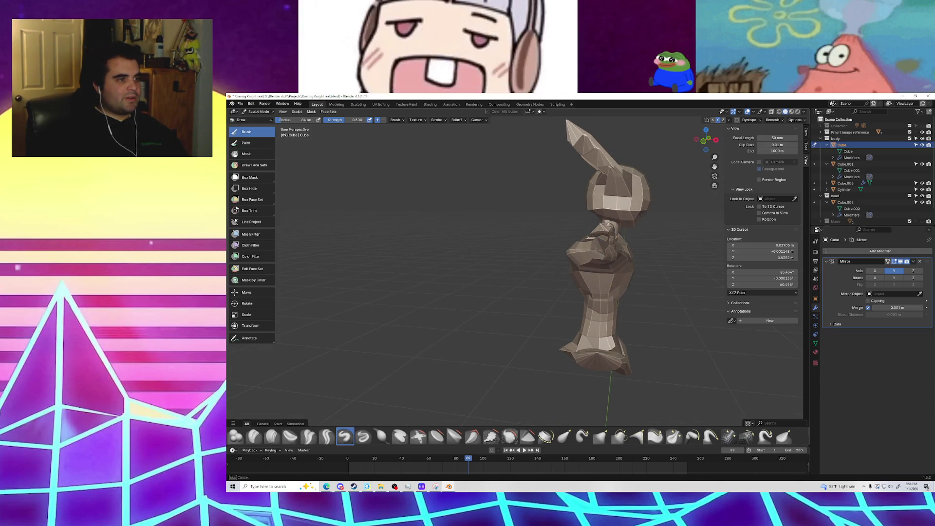
drag(603, 265, 598, 249)
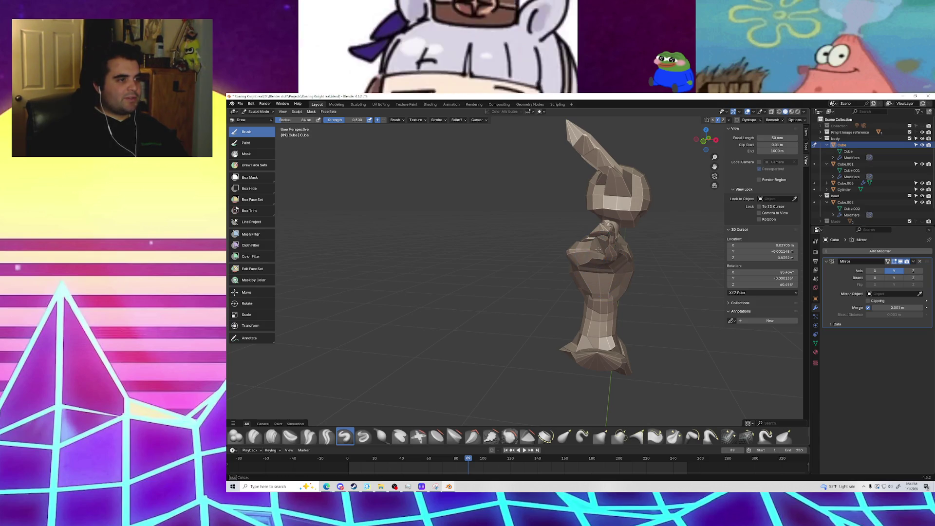
middle_drag(580, 265, 648, 271)
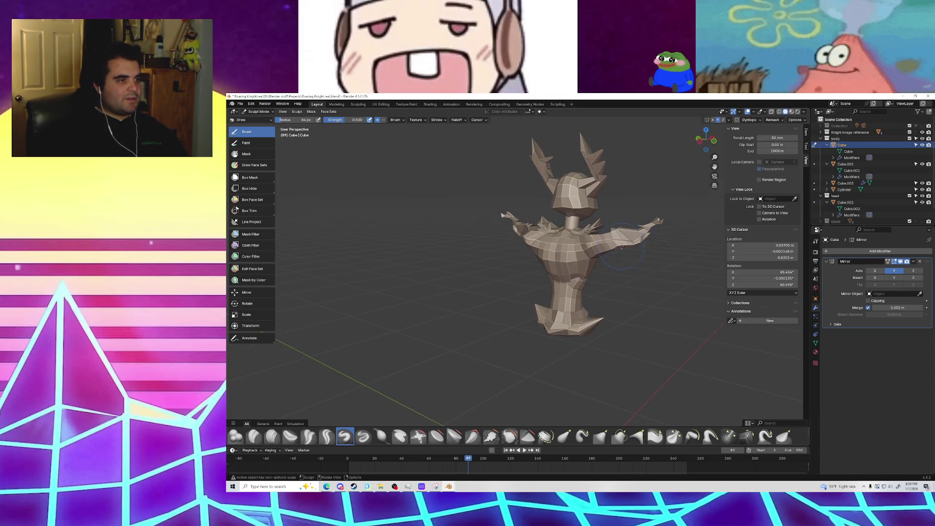
middle_drag(631, 245, 572, 291)
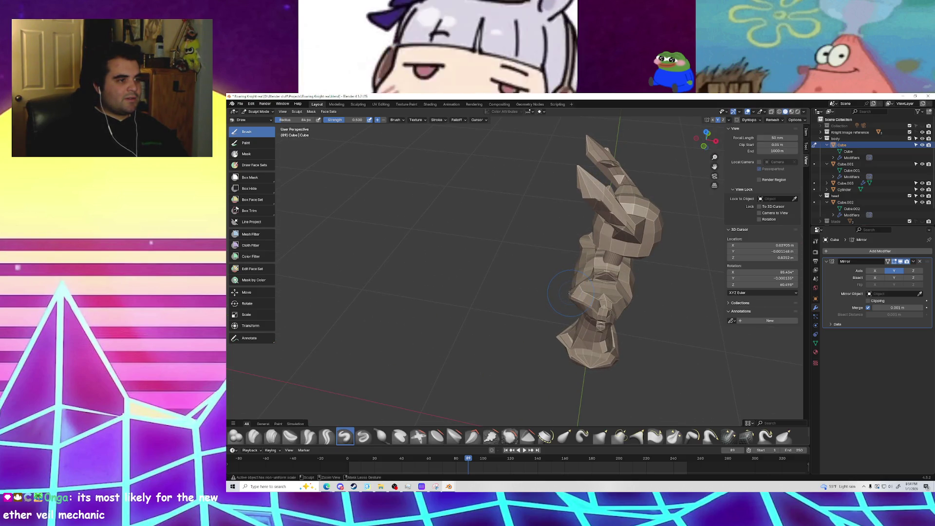
middle_drag(596, 308, 598, 318)
click(602, 436)
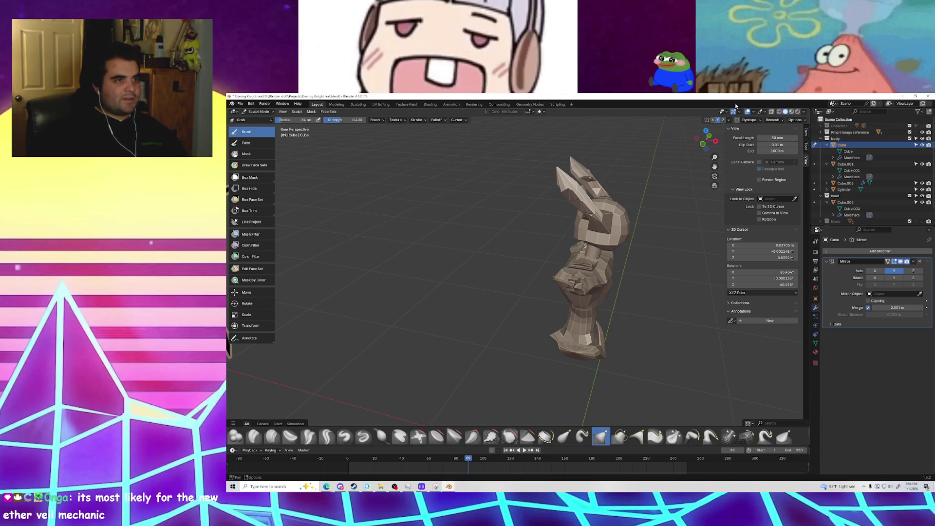
Step: Enable Y-axis mirroring and grab the torso, lower body and chest into a new shape
mouse_move(584, 283)
middle_down()
mouse_move(499, 265)
mouse_move(494, 256)
mouse_move(586, 259)
middle_up()
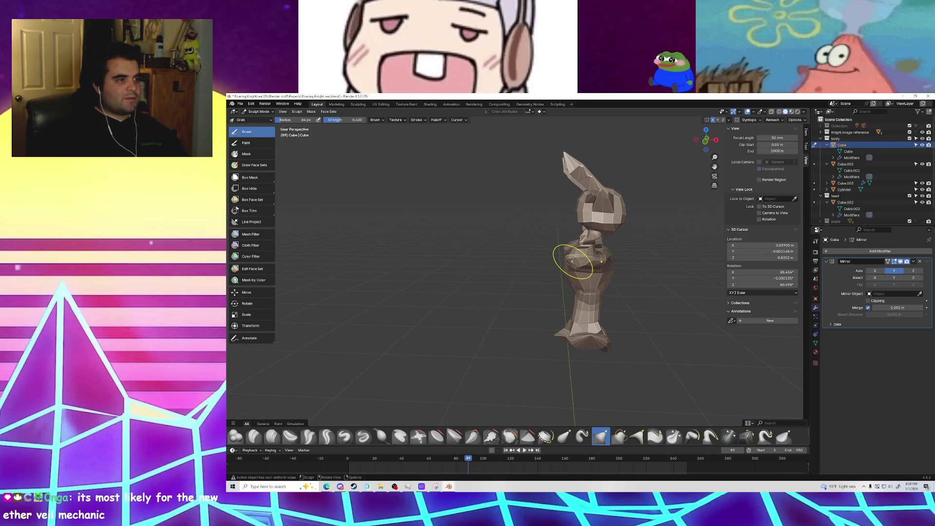
click(718, 120)
drag(593, 257, 595, 241)
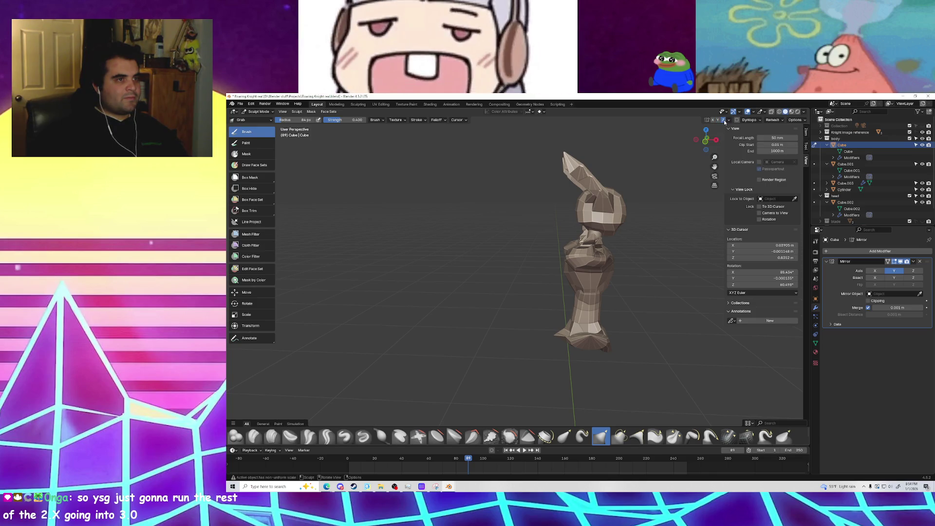
mouse_move(560, 263)
middle_down()
mouse_move(624, 255)
mouse_move(601, 244)
mouse_move(598, 222)
mouse_move(472, 246)
mouse_move(511, 234)
middle_up()
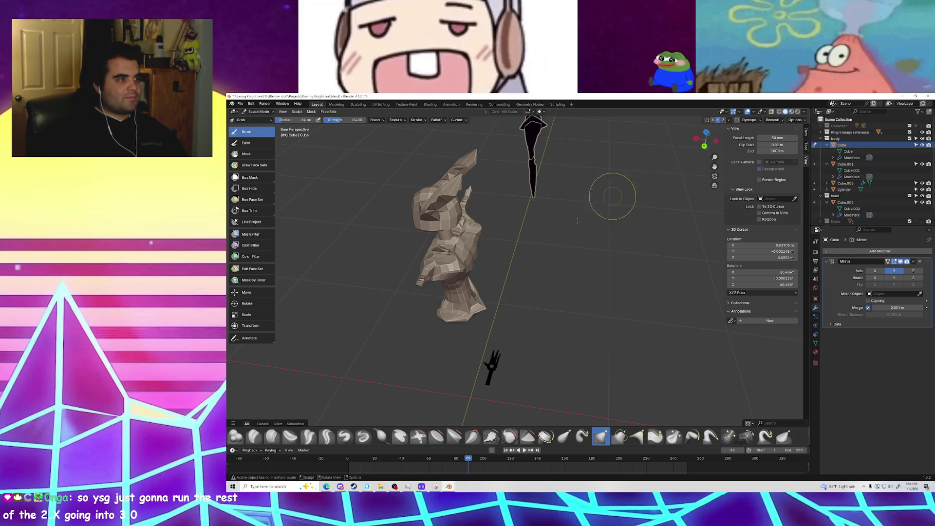
mouse_move(445, 265)
middle_down()
mouse_move(460, 271)
mouse_move(436, 282)
middle_up()
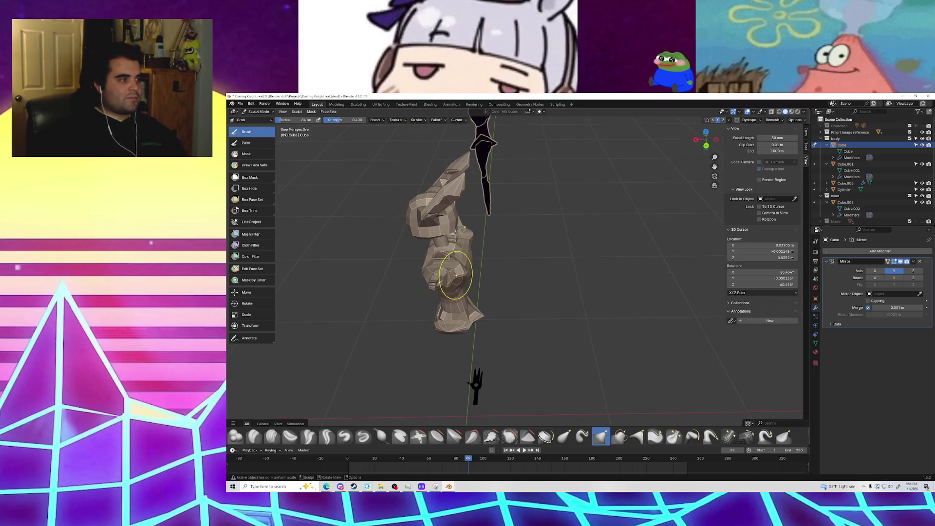
mouse_move(449, 271)
middle_down()
mouse_move(526, 254)
mouse_move(513, 260)
mouse_move(495, 303)
mouse_move(468, 316)
middle_up()
click(706, 134)
drag(584, 331, 589, 330)
mouse_move(583, 336)
middle_down()
mouse_move(579, 314)
mouse_move(606, 271)
middle_up()
drag(606, 266, 601, 264)
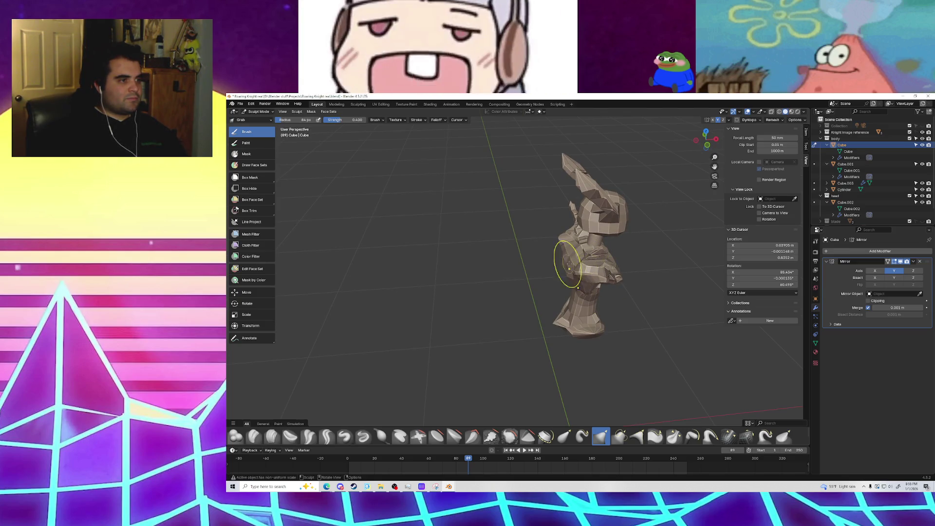
mouse_move(605, 292)
middle_down()
mouse_move(512, 312)
mouse_move(542, 304)
mouse_move(543, 311)
mouse_move(589, 254)
middle_up()
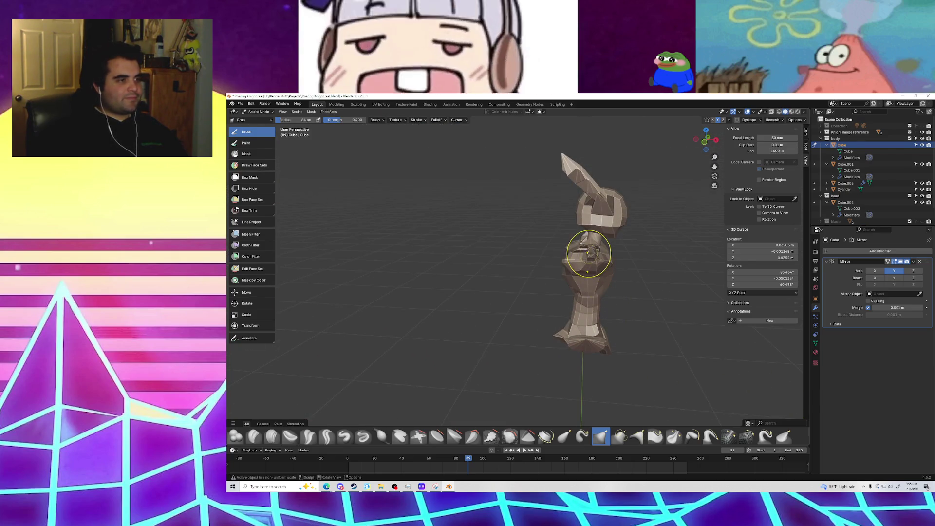
Step: Pull the neck mesh leftward with the Grab brush to reshape it
mouse_move(589, 256)
mouse_down()
mouse_move(584, 246)
mouse_move(590, 254)
mouse_move(567, 262)
mouse_up()
mouse_move(635, 265)
mouse_down()
mouse_move(571, 269)
mouse_move(599, 265)
mouse_up()
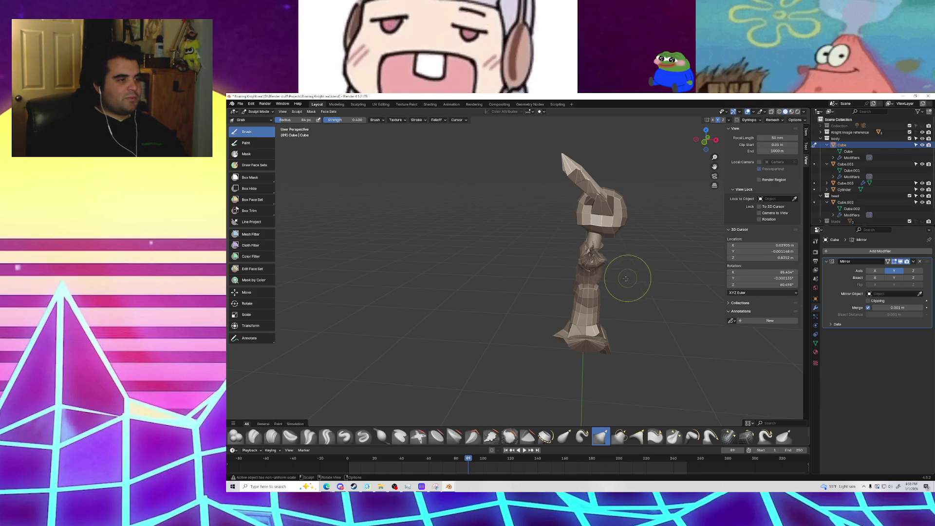
middle_drag(632, 273, 564, 269)
middle_drag(588, 298, 620, 297)
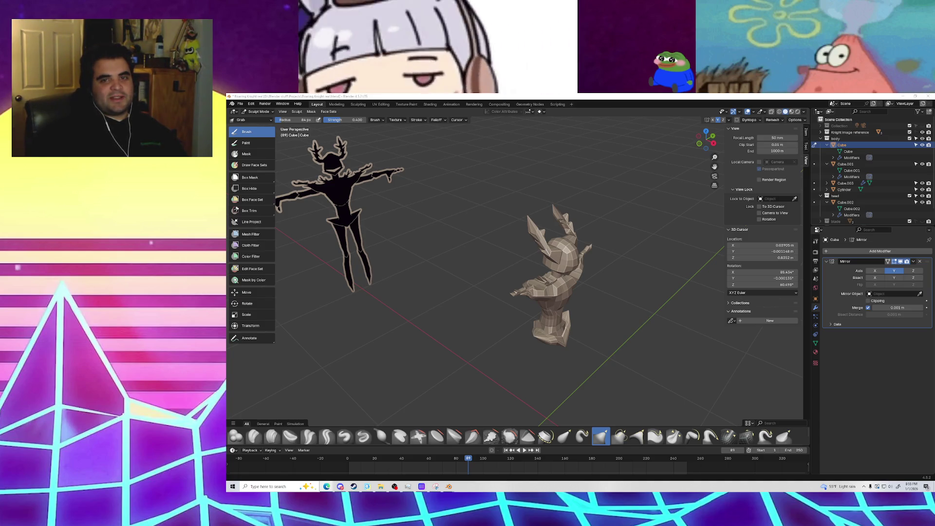
mouse_move(438, 281)
middle_down()
mouse_move(527, 282)
mouse_move(477, 279)
middle_up()
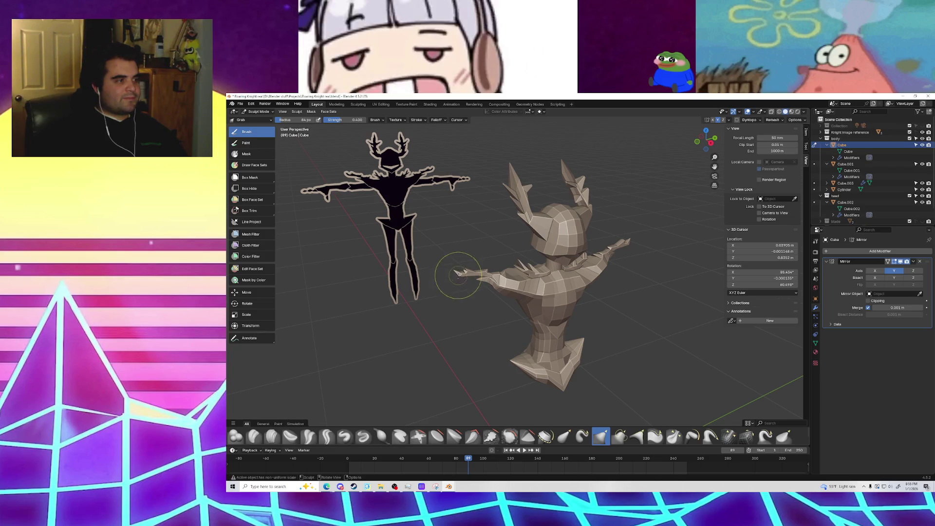
middle_drag(453, 292, 420, 245)
click(253, 120)
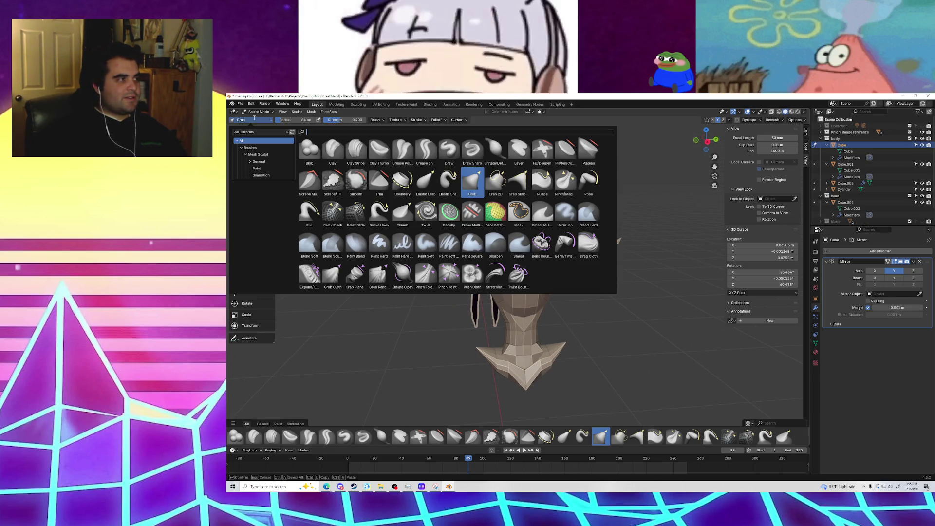
key(Escape)
middle_drag(434, 338, 476, 365)
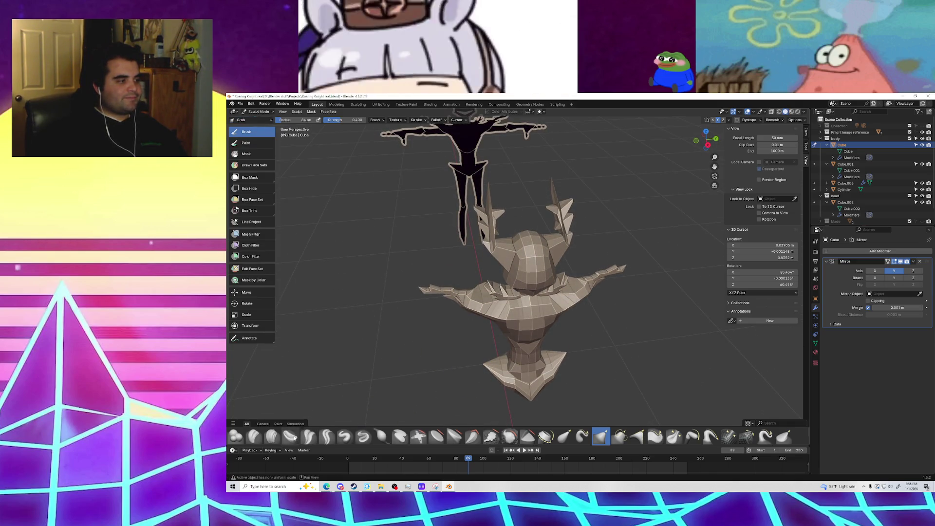
click(309, 435)
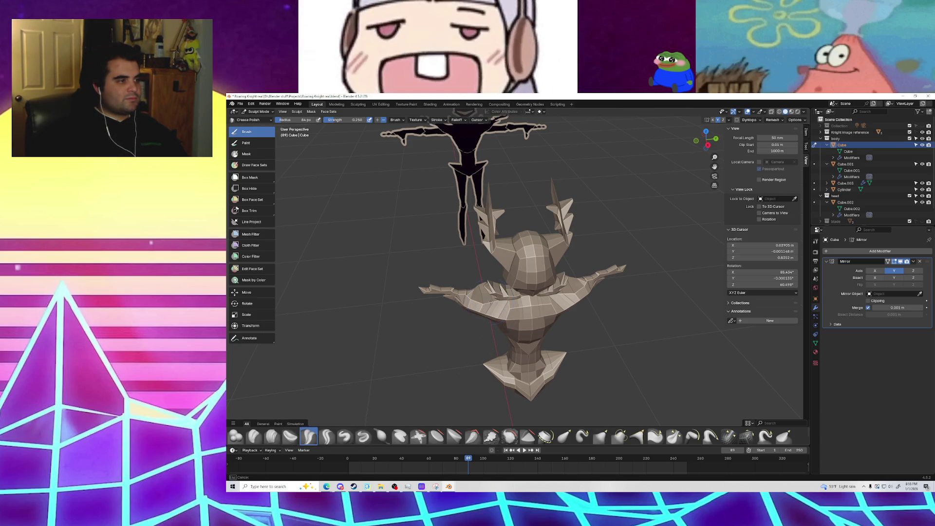
scroll(491, 301, up, 6)
middle_drag(447, 365, 505, 246)
scroll(505, 246, down, 5)
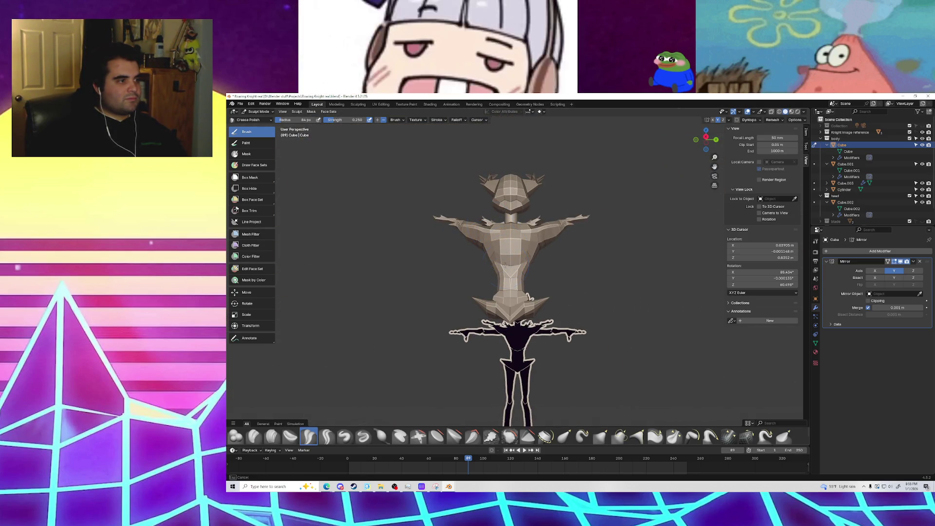
middle_drag(525, 247, 525, 301)
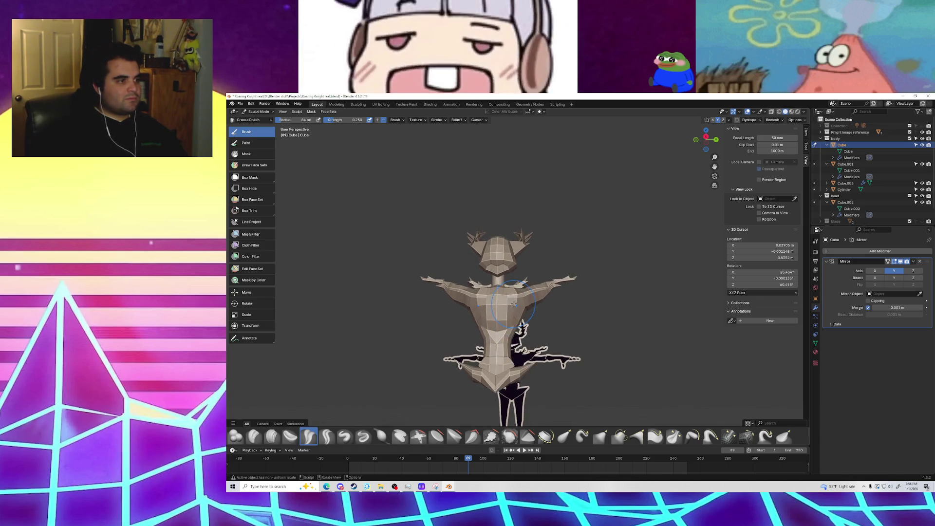
scroll(525, 301, up, 2)
middle_drag(587, 290, 438, 298)
mouse_move(485, 344)
middle_down()
mouse_move(480, 351)
mouse_move(511, 337)
mouse_move(496, 336)
middle_up()
mouse_move(496, 336)
mouse_down()
mouse_move(521, 319)
mouse_move(539, 324)
mouse_up()
mouse_move(539, 323)
middle_down()
mouse_move(521, 351)
mouse_move(514, 313)
mouse_move(580, 298)
middle_up()
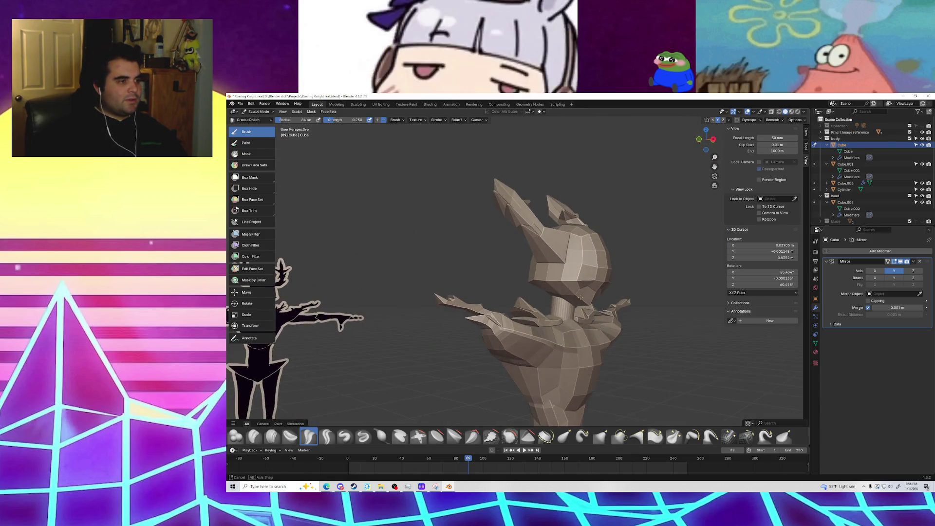
mouse_move(565, 336)
middle_down()
mouse_move(444, 352)
mouse_move(587, 354)
middle_up()
Step: Stretch the mirrored wing tips outward with Elastic Grab, checking from the front view
click(564, 437)
drag(591, 355, 630, 305)
drag(587, 356, 600, 352)
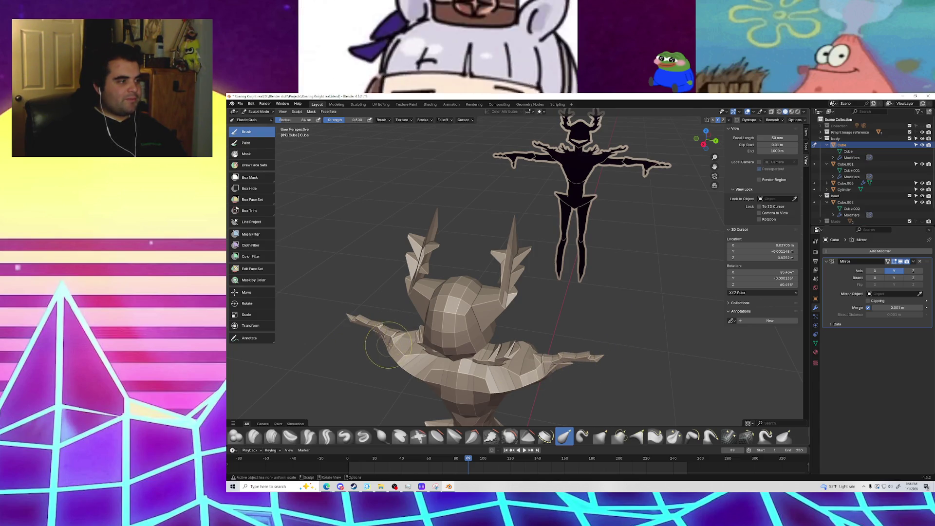
mouse_move(402, 333)
middle_down()
mouse_move(614, 319)
mouse_move(522, 326)
mouse_move(506, 314)
mouse_move(526, 300)
middle_up()
scroll(521, 325, up, 5)
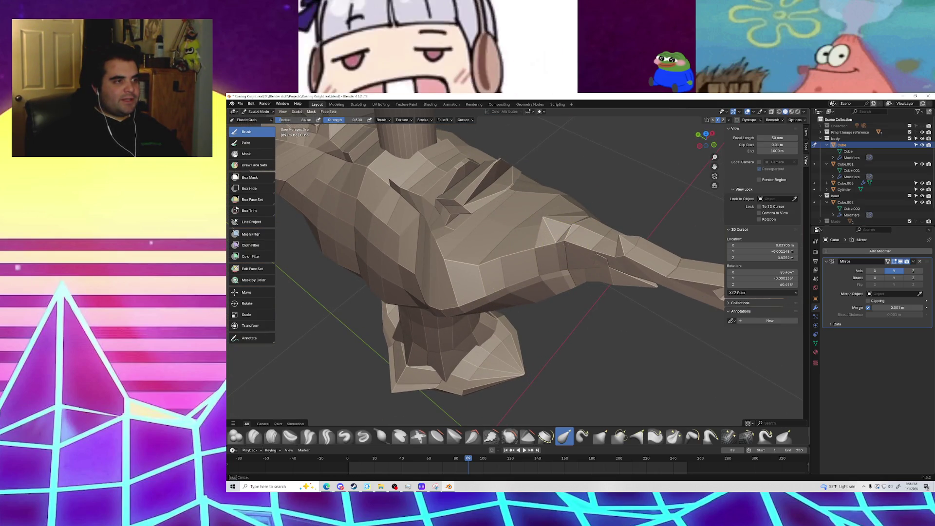
mouse_move(538, 334)
middle_down()
mouse_move(560, 302)
mouse_move(569, 315)
mouse_move(556, 334)
mouse_move(520, 319)
middle_up()
key(KP_3)
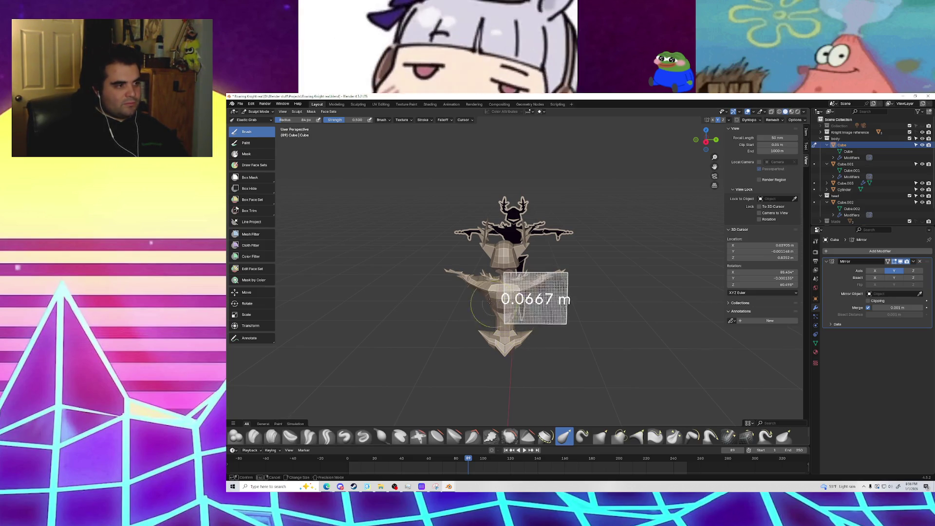
scroll(480, 293, up, 3)
middle_drag(480, 292, 551, 314)
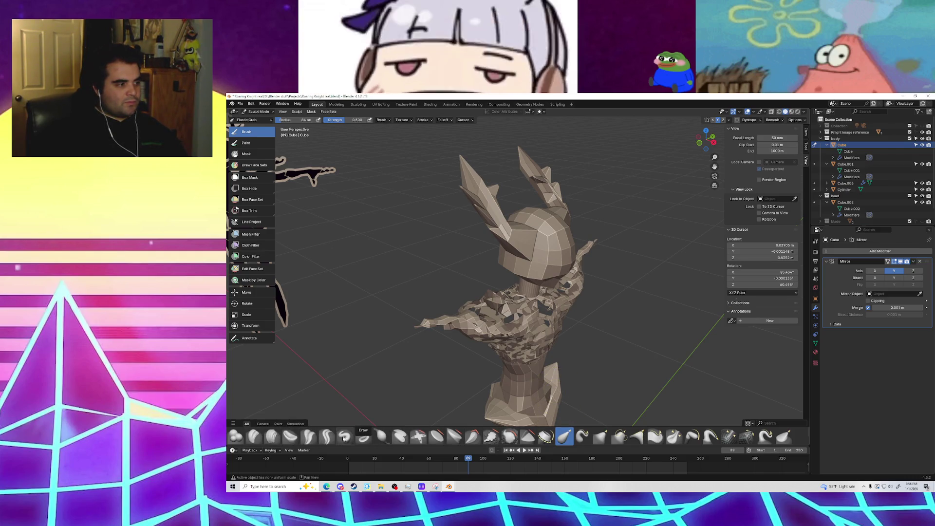
Step: Try a Draw stroke across the chest, then undo it to restore the clean shape
click(344, 437)
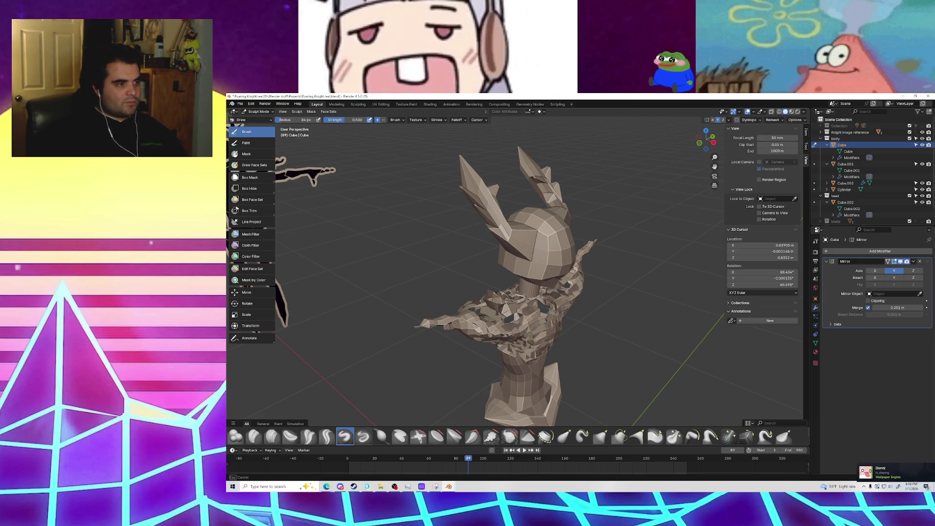
mouse_move(536, 316)
mouse_down()
mouse_move(556, 302)
mouse_move(535, 346)
mouse_up()
middle_drag(622, 357, 600, 360)
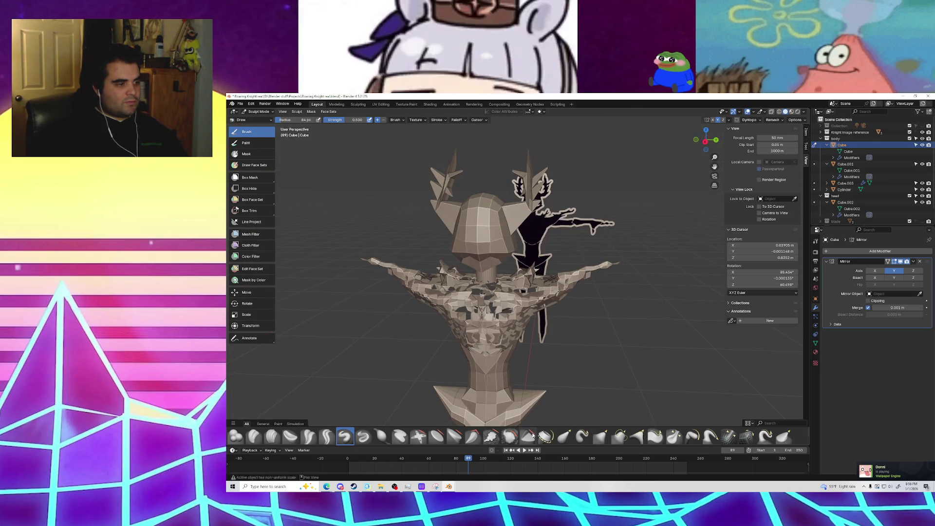
key(ctrl+z)
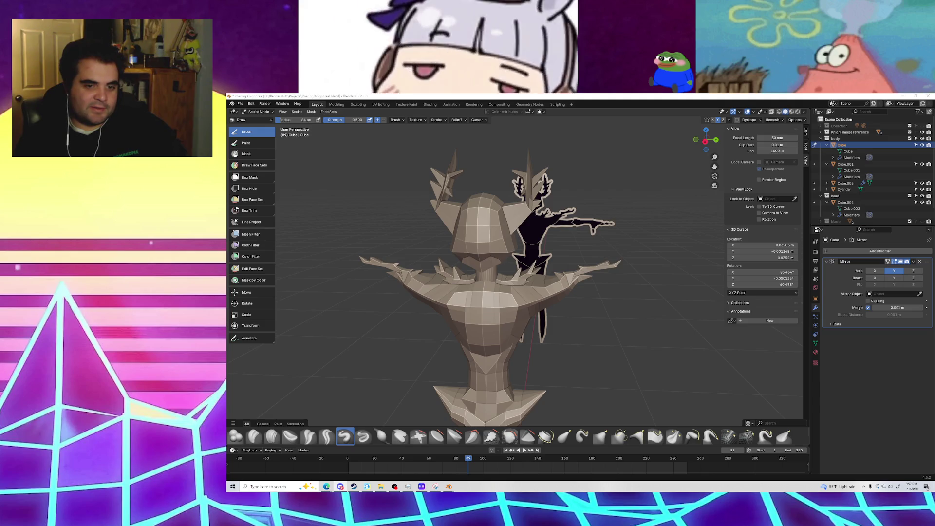
mouse_move(665, 309)
middle_down()
mouse_move(692, 305)
mouse_move(515, 305)
middle_up()
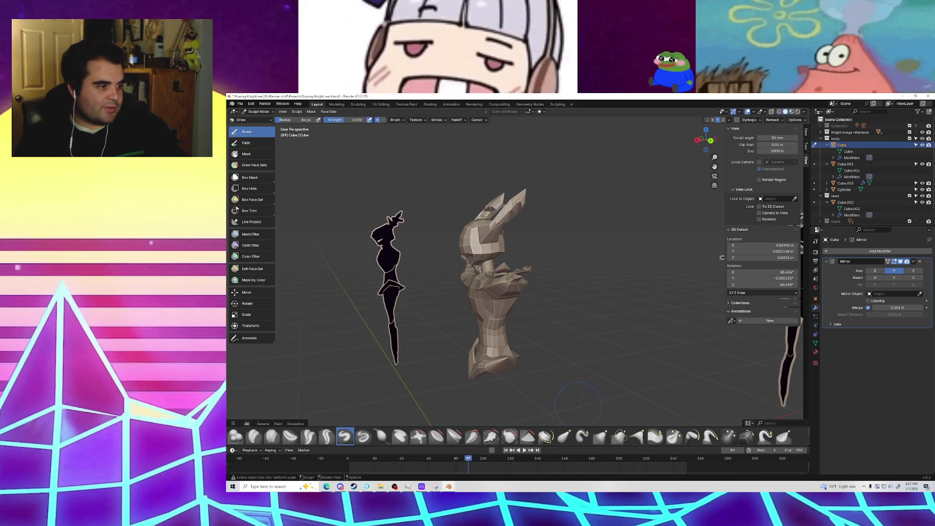
Step: Drag the torso to the right and down with Elastic Grab
click(564, 436)
mouse_move(507, 298)
mouse_down()
mouse_move(551, 321)
mouse_move(517, 340)
mouse_move(550, 302)
mouse_move(568, 307)
mouse_up()
mouse_move(568, 307)
middle_down()
mouse_move(563, 340)
mouse_move(605, 338)
middle_up()
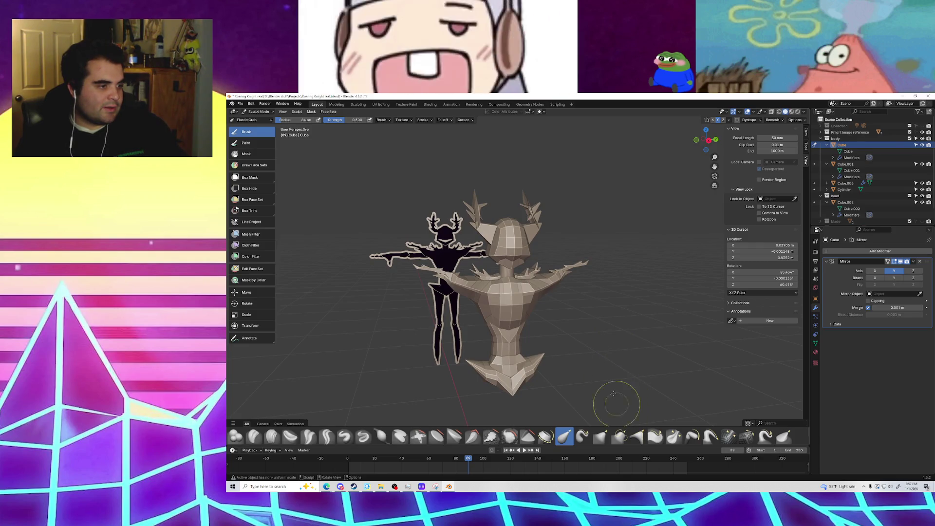
Step: Pull the arm tip further out to the right into a longer spike
mouse_move(554, 289)
middle_down()
mouse_move(492, 319)
mouse_move(492, 334)
mouse_move(525, 349)
mouse_move(513, 250)
mouse_move(561, 292)
mouse_move(682, 360)
mouse_move(550, 345)
mouse_move(560, 327)
mouse_move(414, 214)
mouse_move(565, 214)
mouse_move(564, 236)
mouse_move(487, 222)
mouse_move(493, 226)
middle_up()
scroll(475, 311, up, 6)
scroll(664, 359, down, 8)
scroll(476, 258, up, 6)
scroll(564, 236, up, 5)
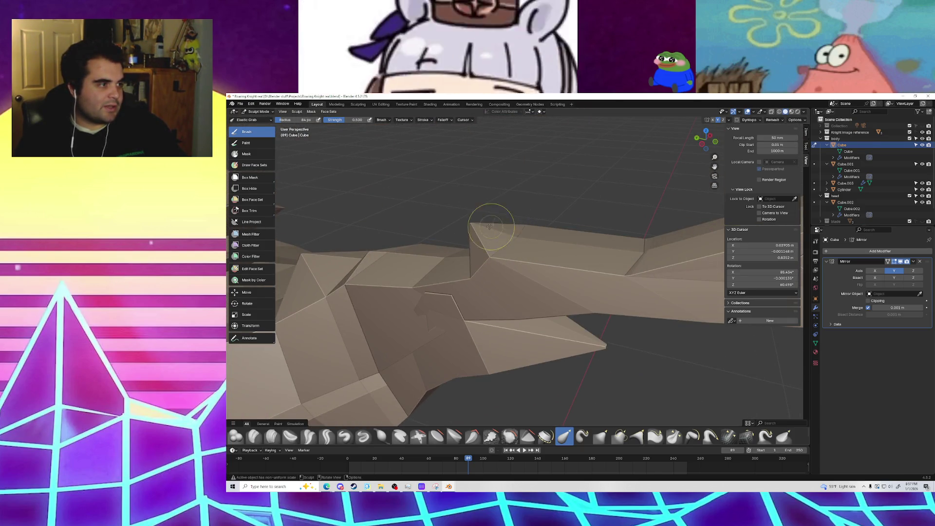
middle_drag(535, 277, 560, 210)
scroll(586, 165, down, 5)
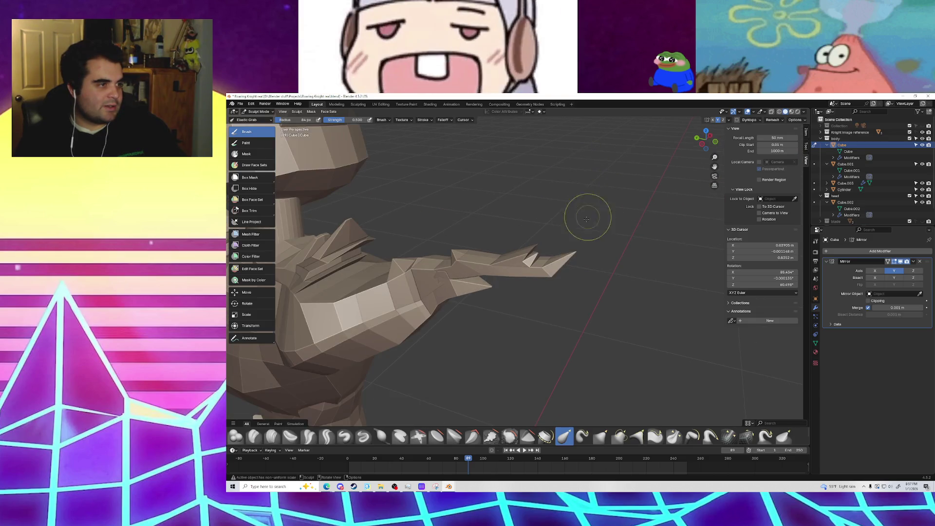
mouse_move(568, 261)
middle_down()
mouse_move(431, 229)
mouse_move(480, 273)
mouse_move(614, 265)
mouse_move(553, 250)
middle_up()
scroll(408, 217, up, 3)
middle_drag(524, 215, 626, 271)
middle_drag(683, 298, 645, 261)
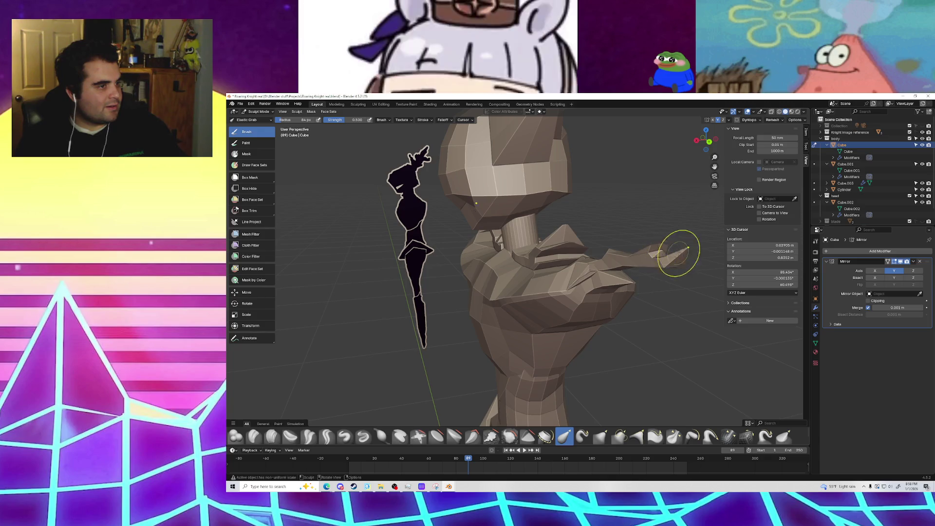
drag(689, 250, 691, 249)
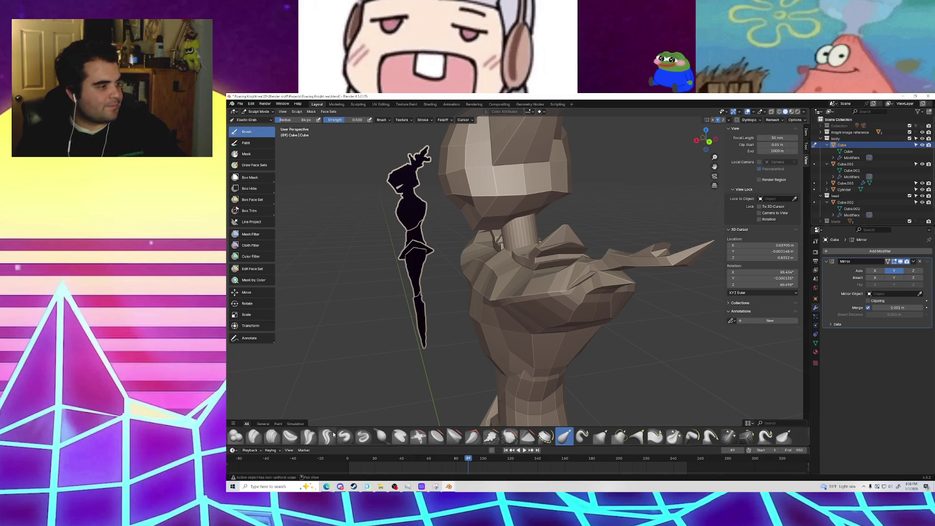
click(347, 438)
Step: Add Draw strokes along both arms to build up their spikes
drag(616, 277, 618, 261)
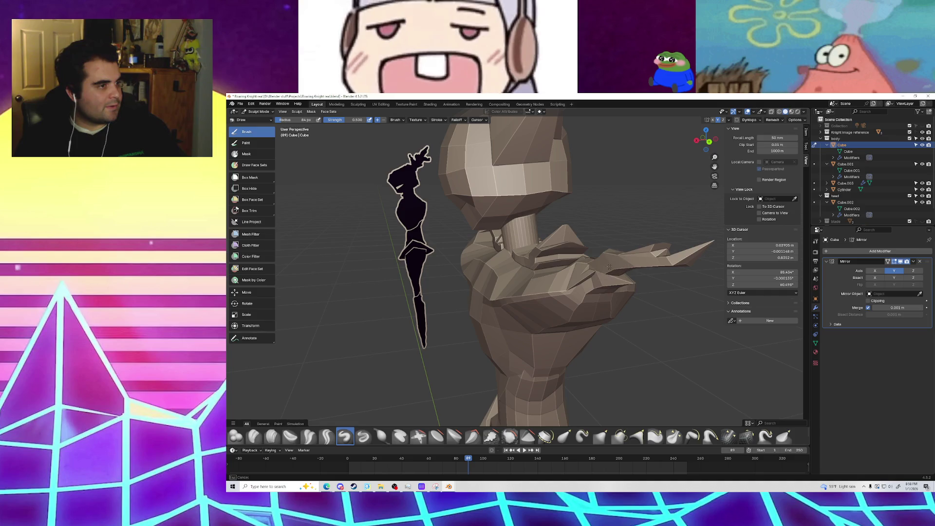
mouse_move(623, 269)
middle_down()
mouse_move(560, 275)
mouse_move(587, 282)
middle_up()
mouse_move(398, 260)
mouse_down()
mouse_move(396, 250)
mouse_move(356, 246)
mouse_move(393, 252)
mouse_up()
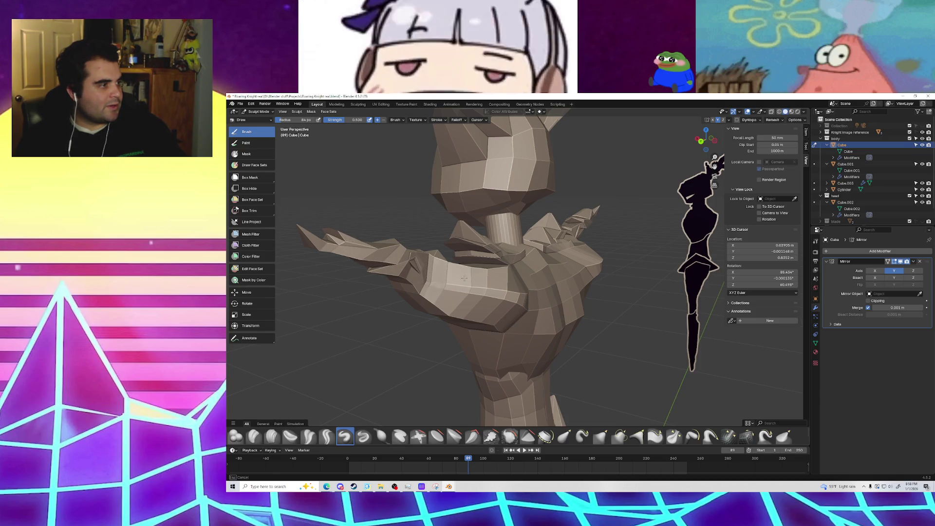
middle_drag(444, 269, 524, 358)
mouse_move(516, 363)
middle_down()
mouse_move(624, 299)
mouse_move(540, 313)
middle_up()
middle_drag(460, 281, 523, 278)
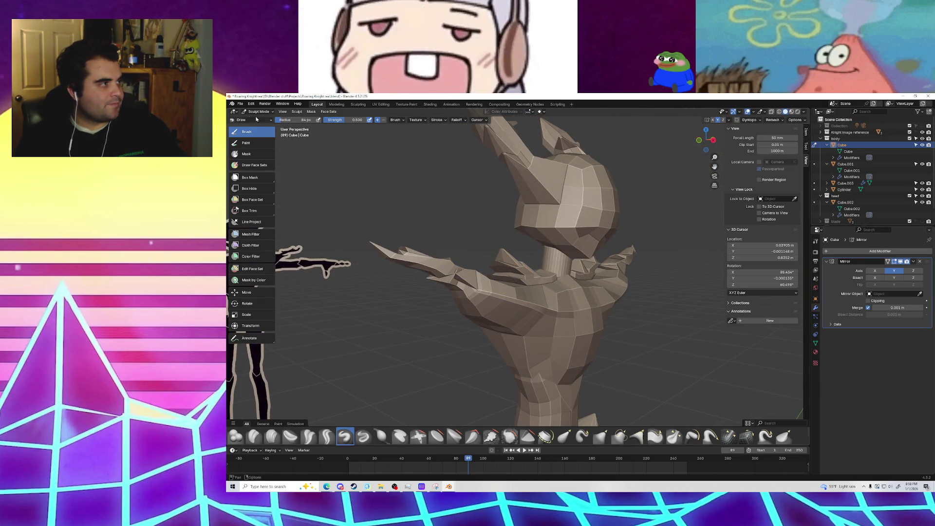
Step: Switch the knight body from Sculpt Mode into Edit Mode
click(258, 111)
click(260, 119)
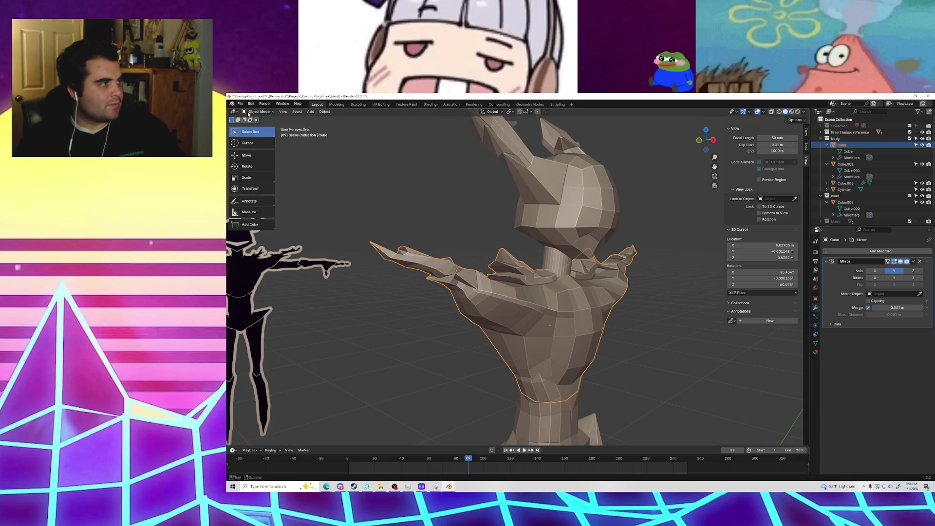
click(258, 111)
click(258, 125)
Step: Try moving an arm spike with G, undo it, and save Roaring Knight real.blend
mouse_move(385, 247)
middle_down()
mouse_move(522, 300)
mouse_move(520, 279)
middle_up()
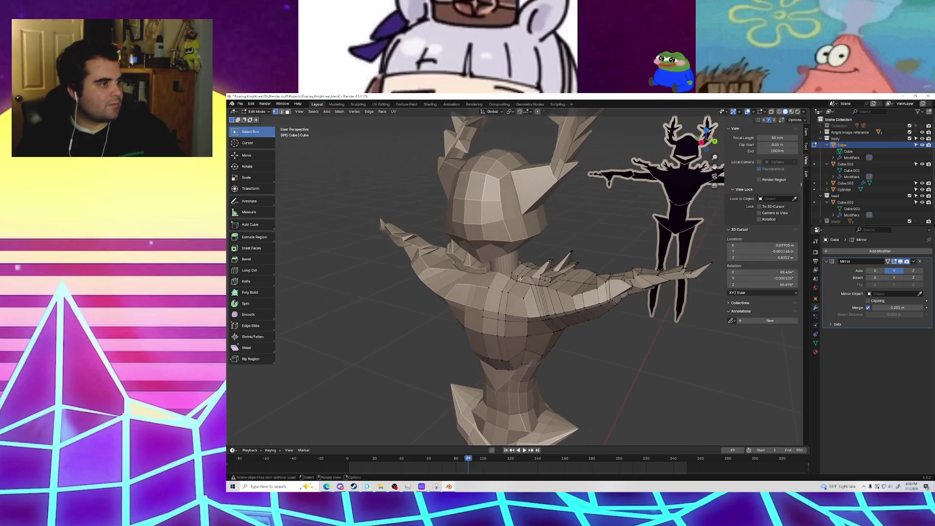
click(579, 251)
key(g)
click(610, 228)
middle_drag(609, 228, 613, 254)
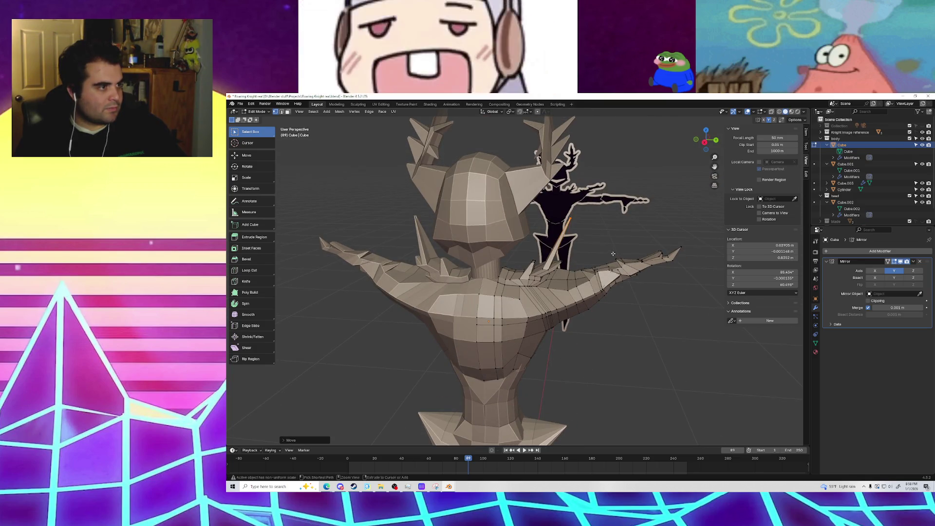
key(ctrl+z)
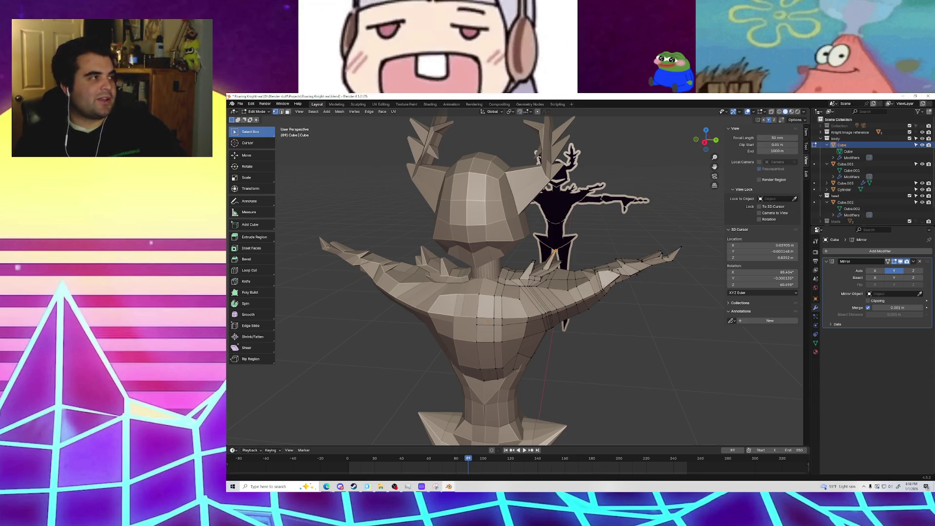
click(240, 103)
click(253, 144)
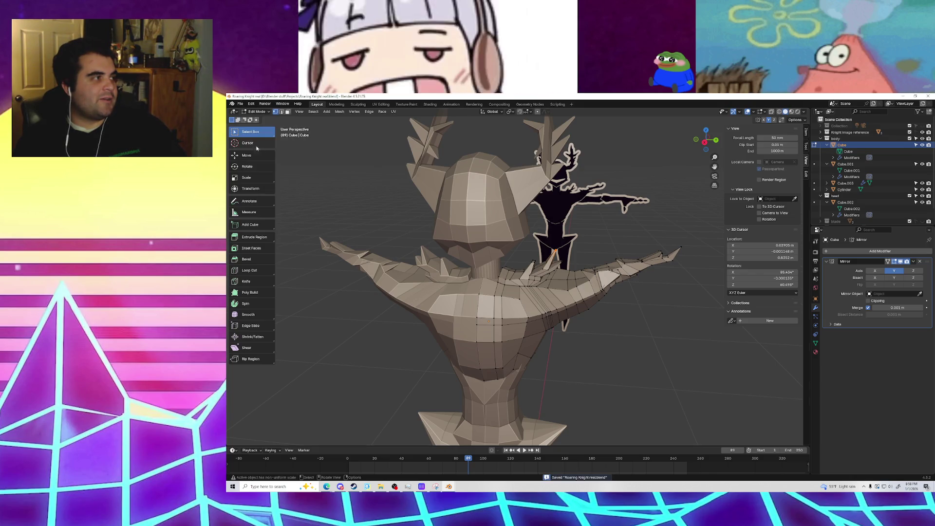